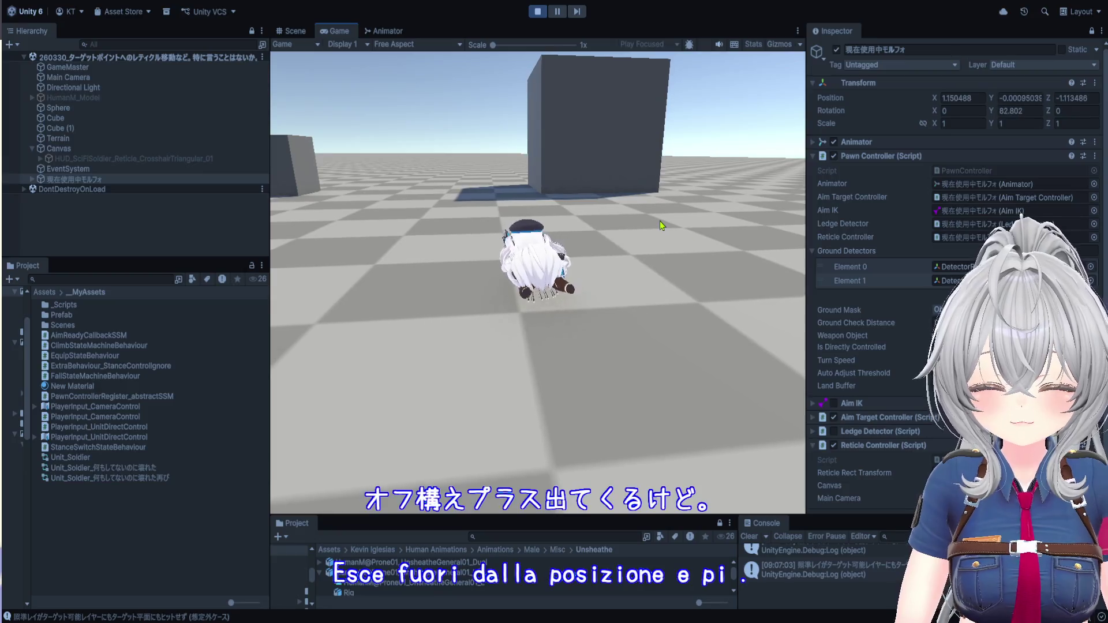
- Crawl the prone character forward to the wall, then make it stand up
key("w")
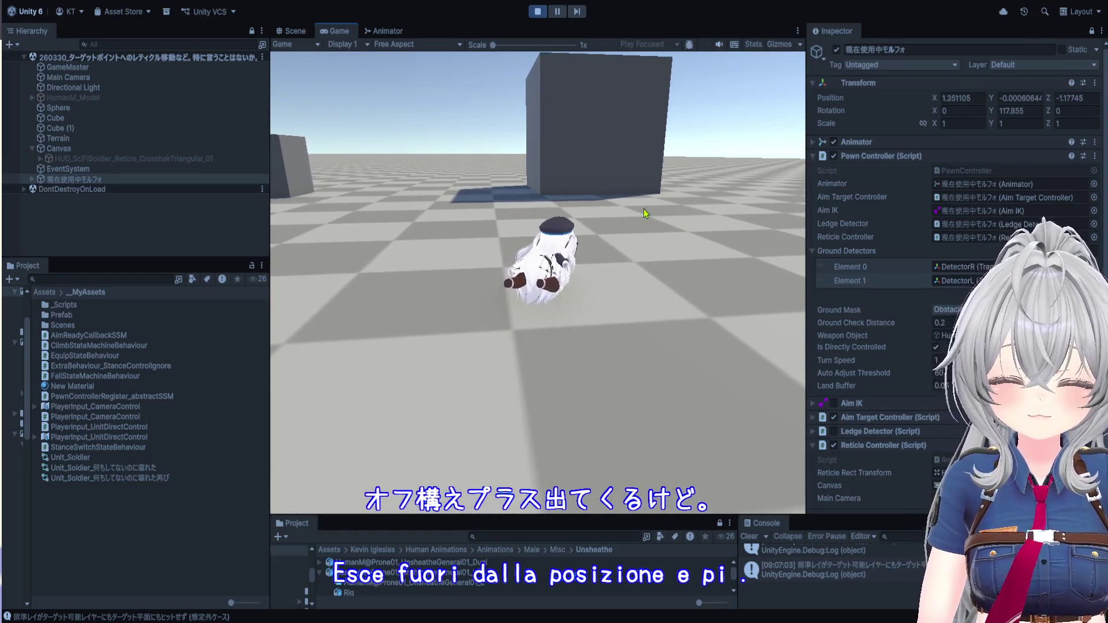
key("w")
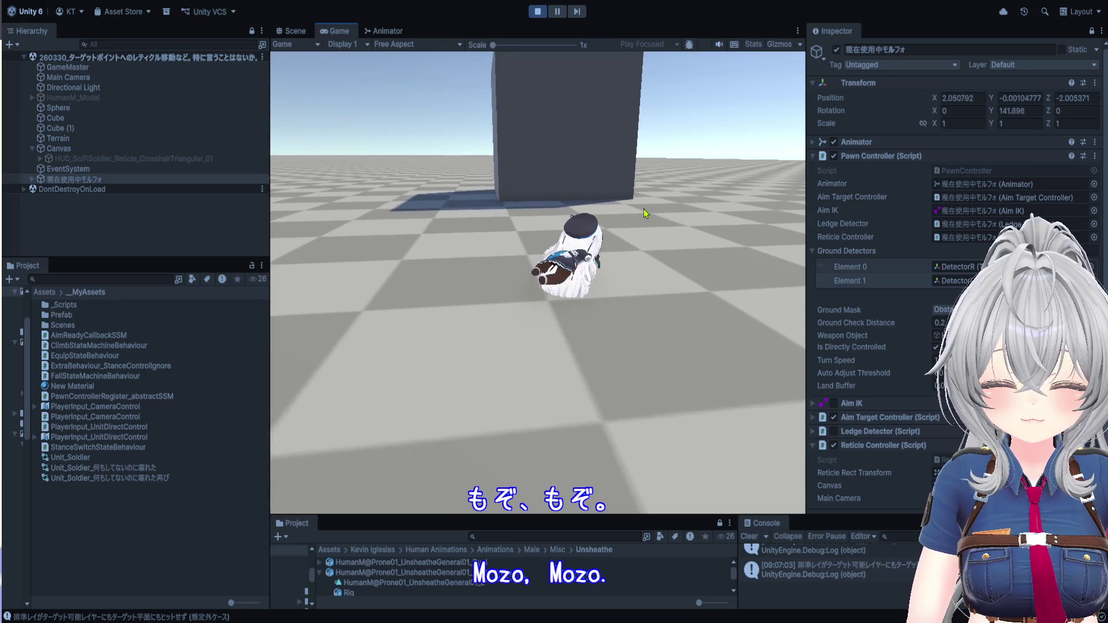
key("w")
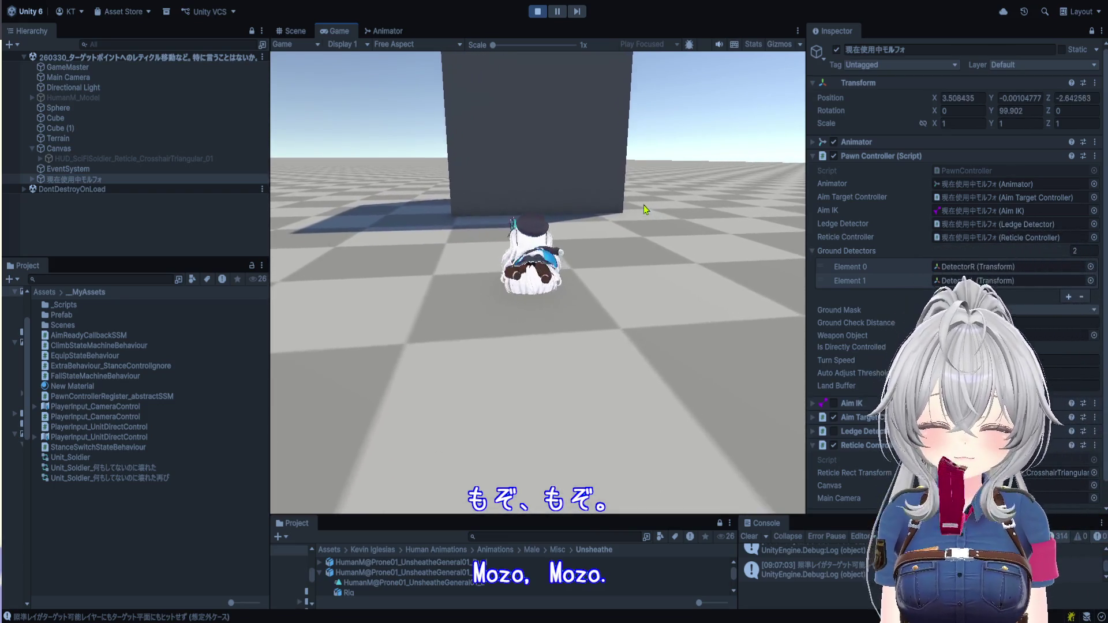
key("w")
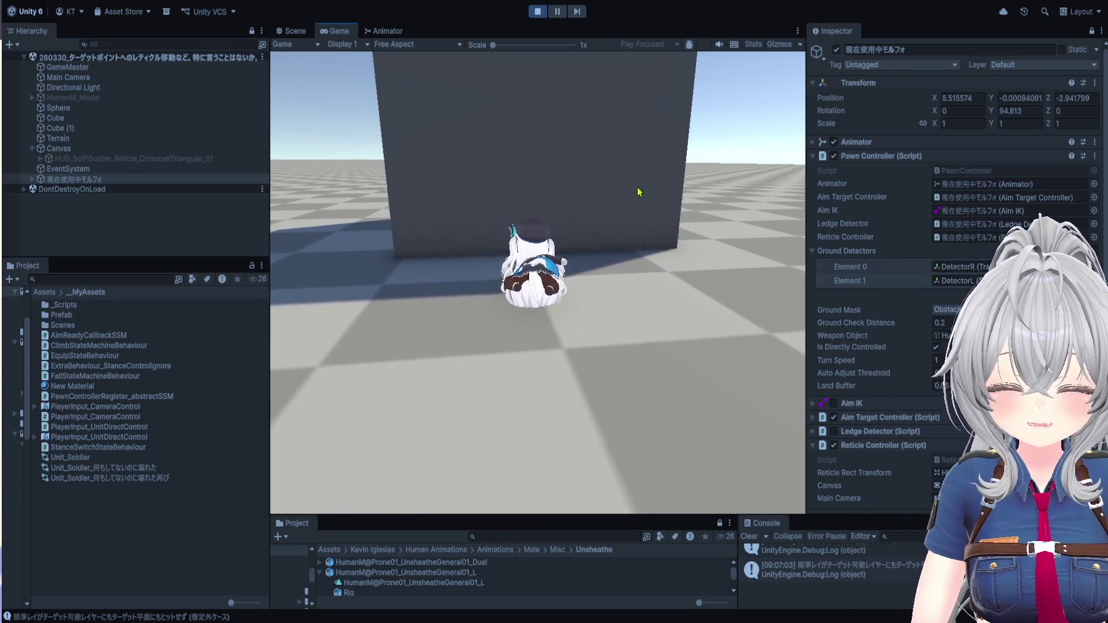
key("x")
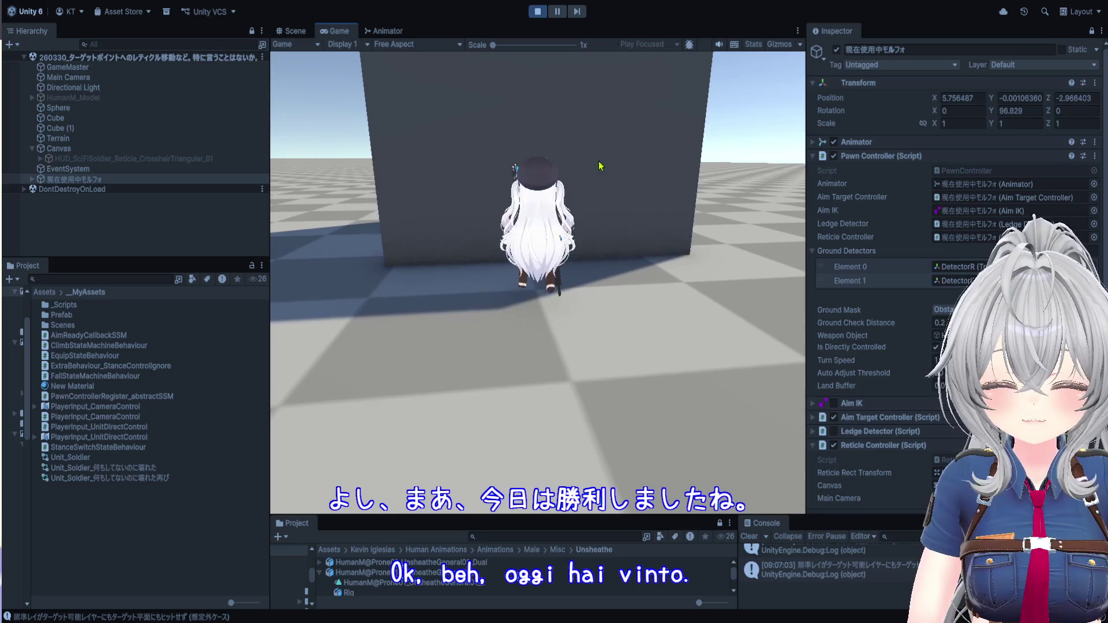
- Walk the character into the wall, then turn and run it past the blocks
key("w")
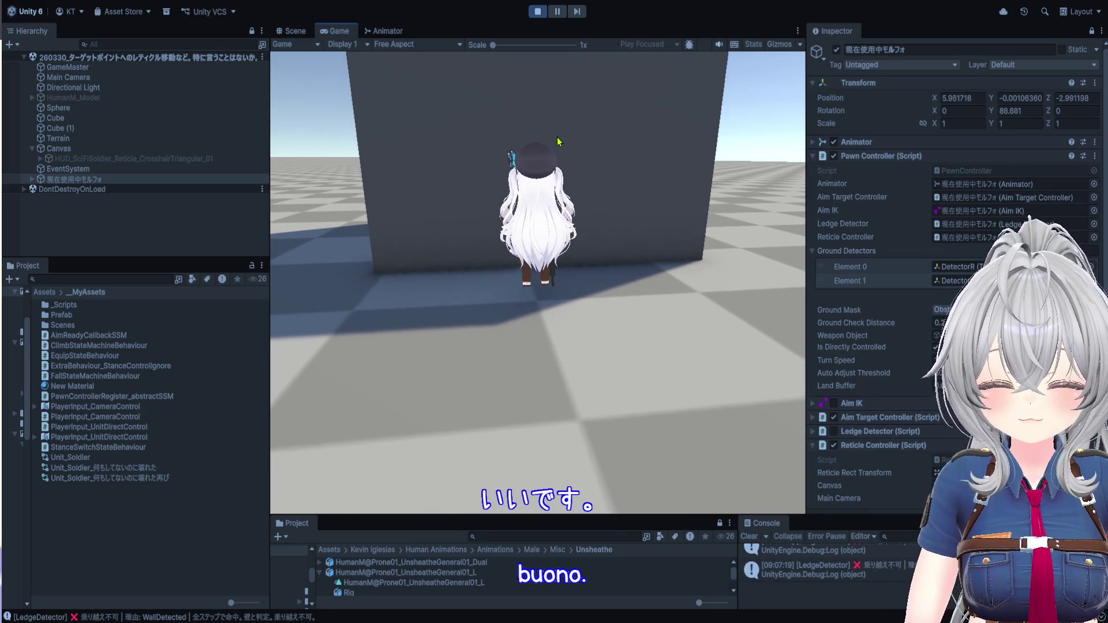
key("a")
key("a")
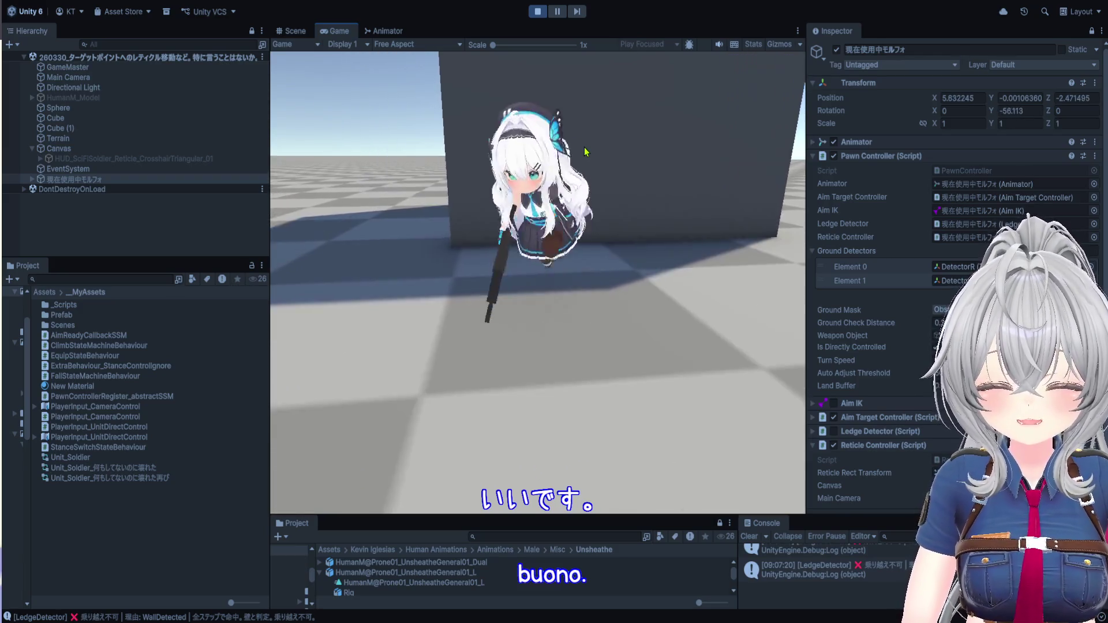
key("w")
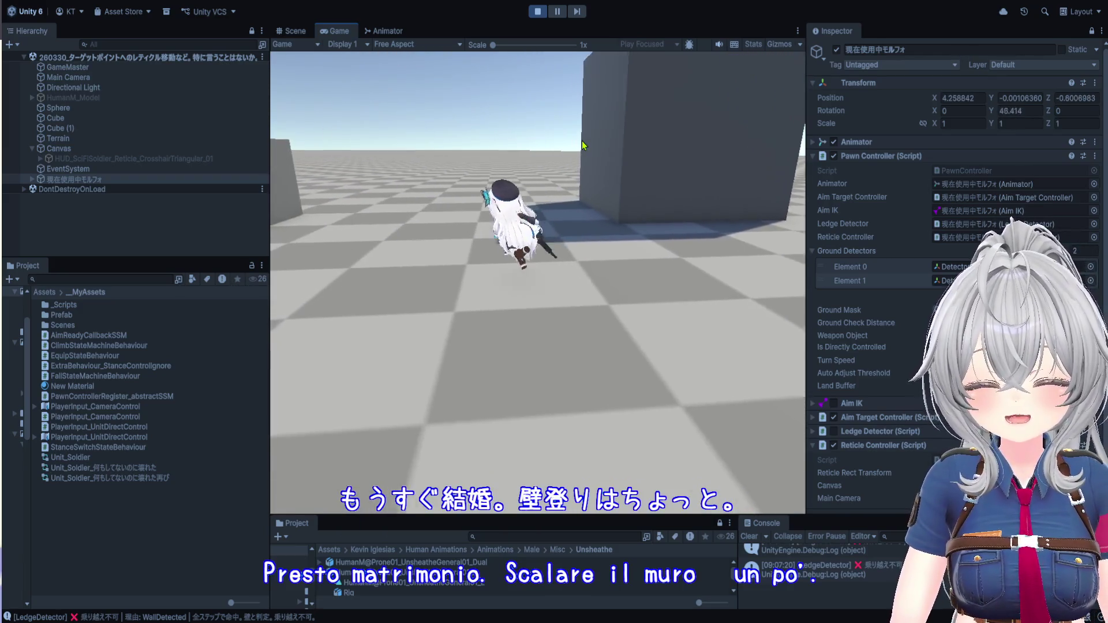
key("w")
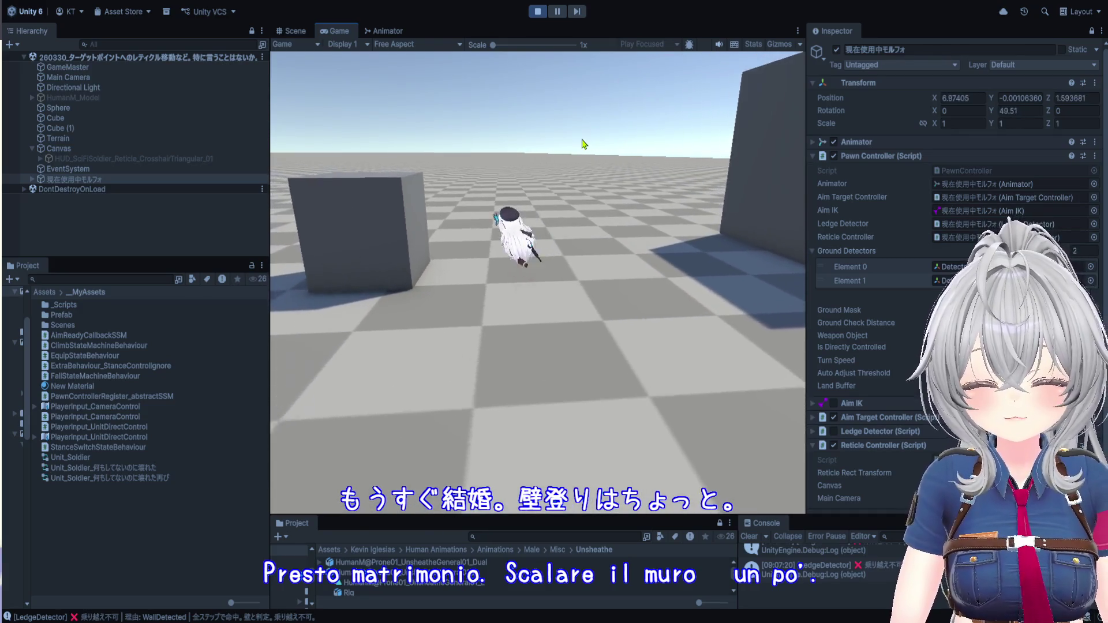
key("w")
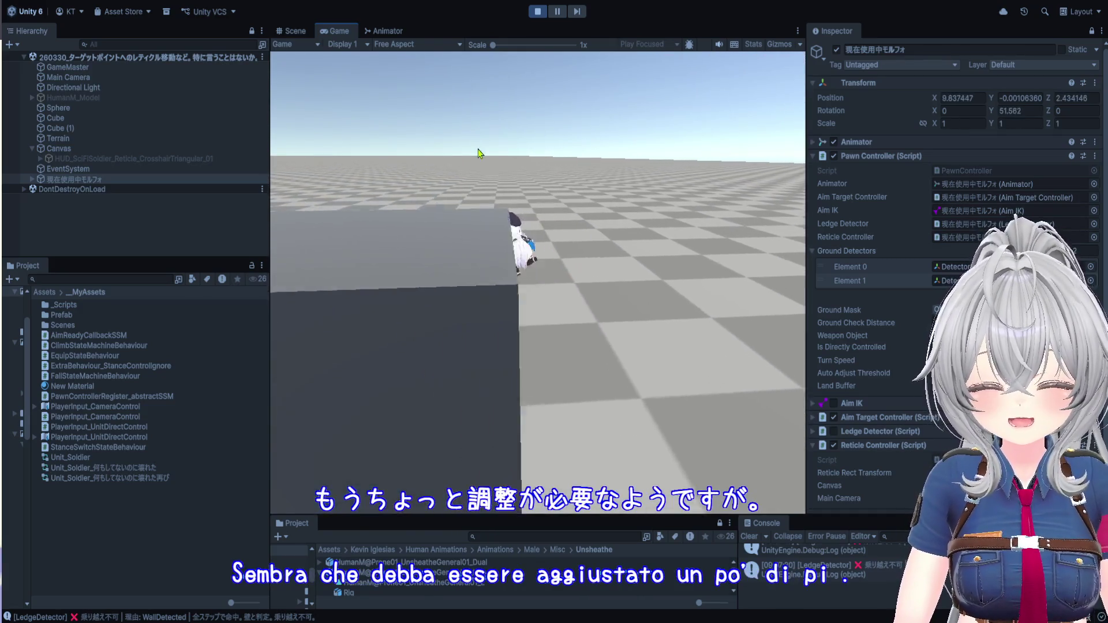
key("w")
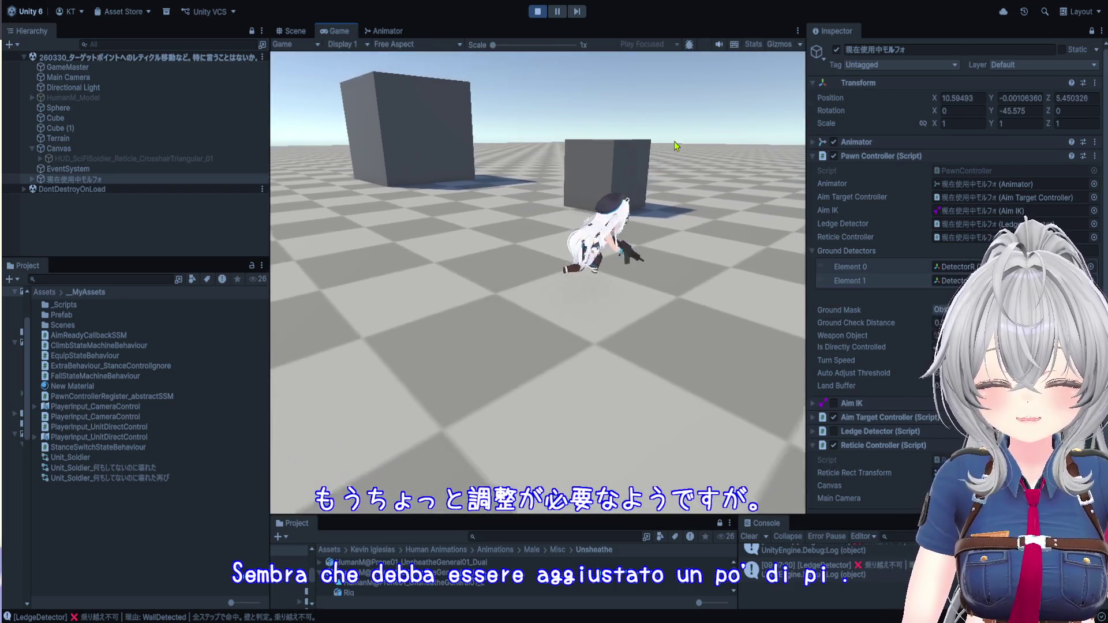
key("w")
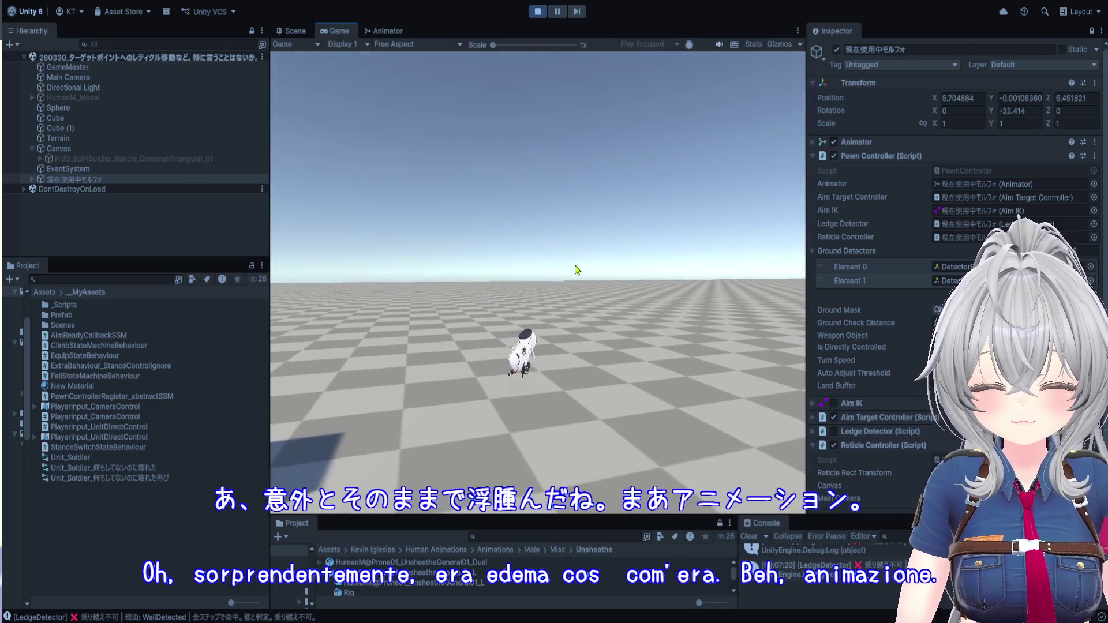
- Aim the rifle to show the reticle, turn the character around, and stop play mode
right_click(576, 269)
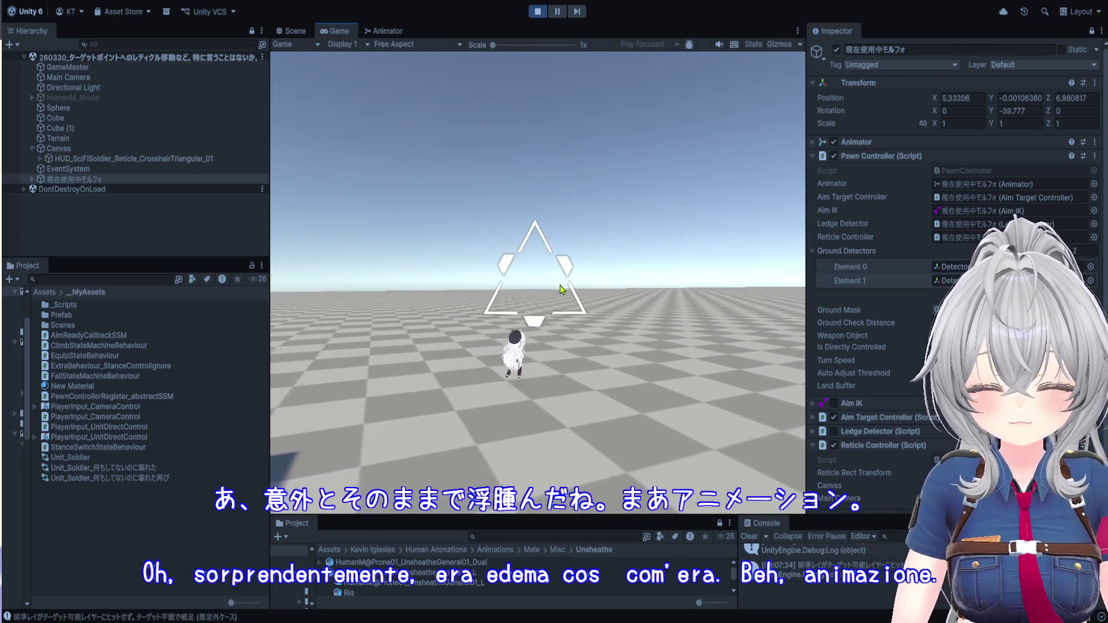
key("w")
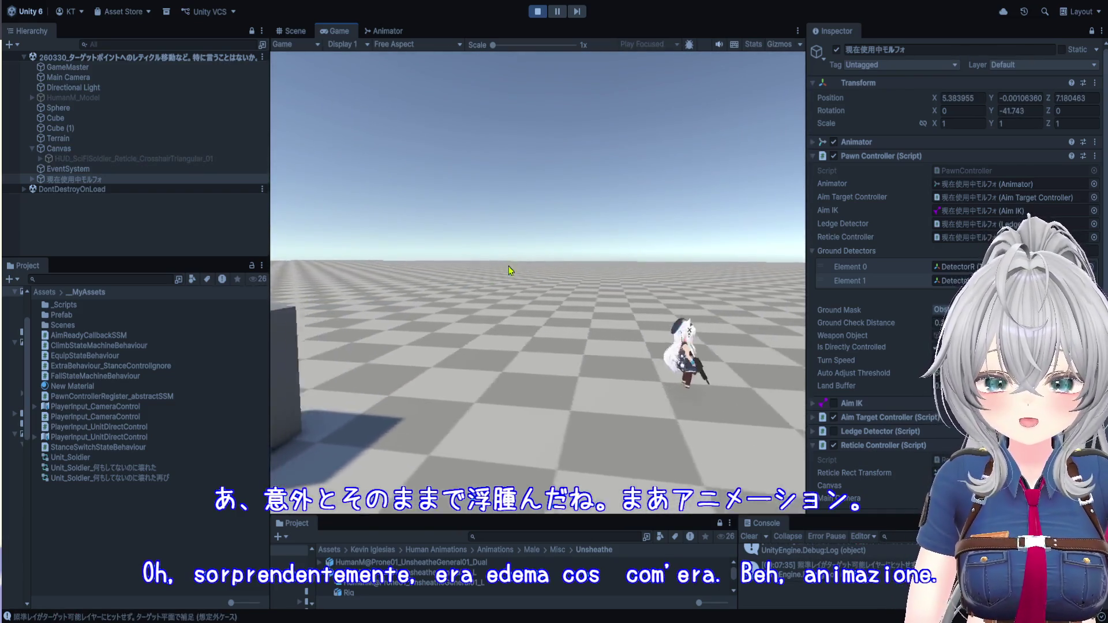
key("s")
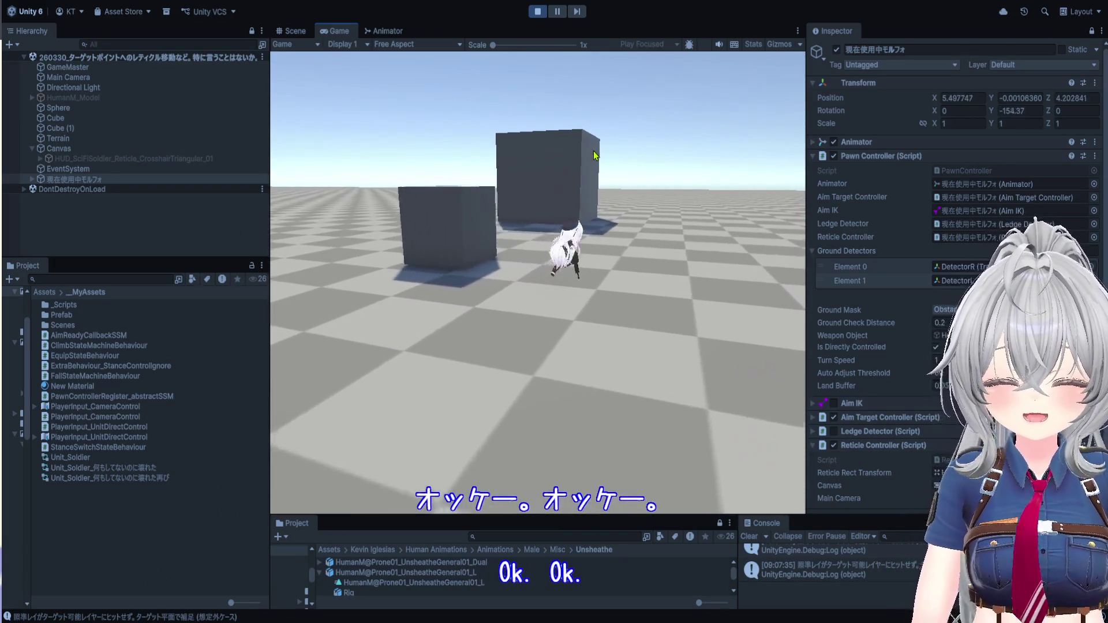
left_click(538, 12)
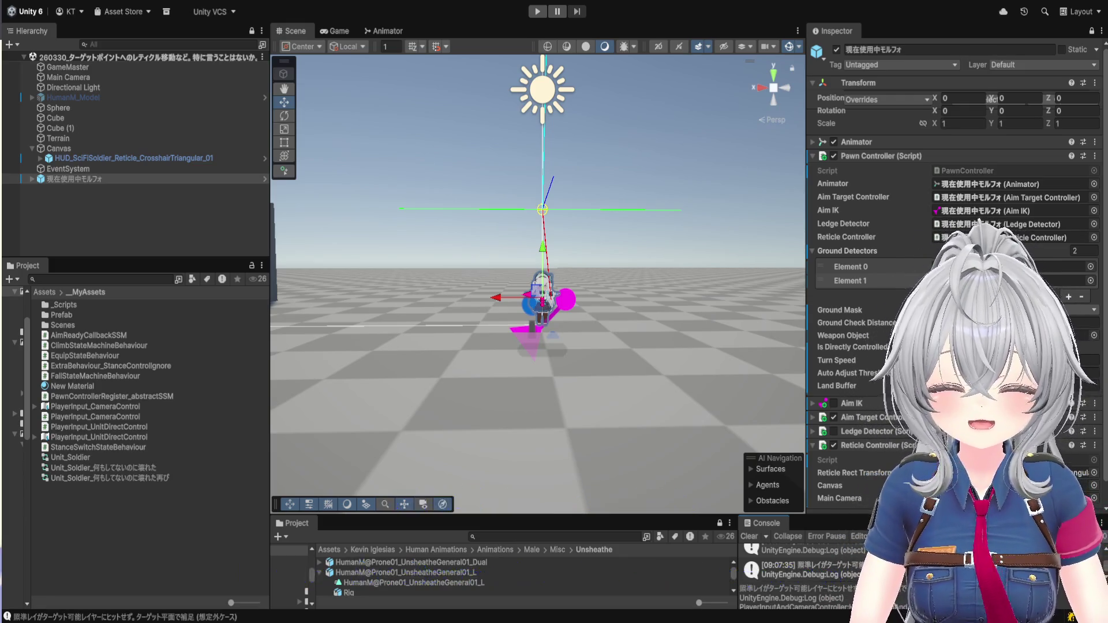
scroll(556, 247, "up", 5)
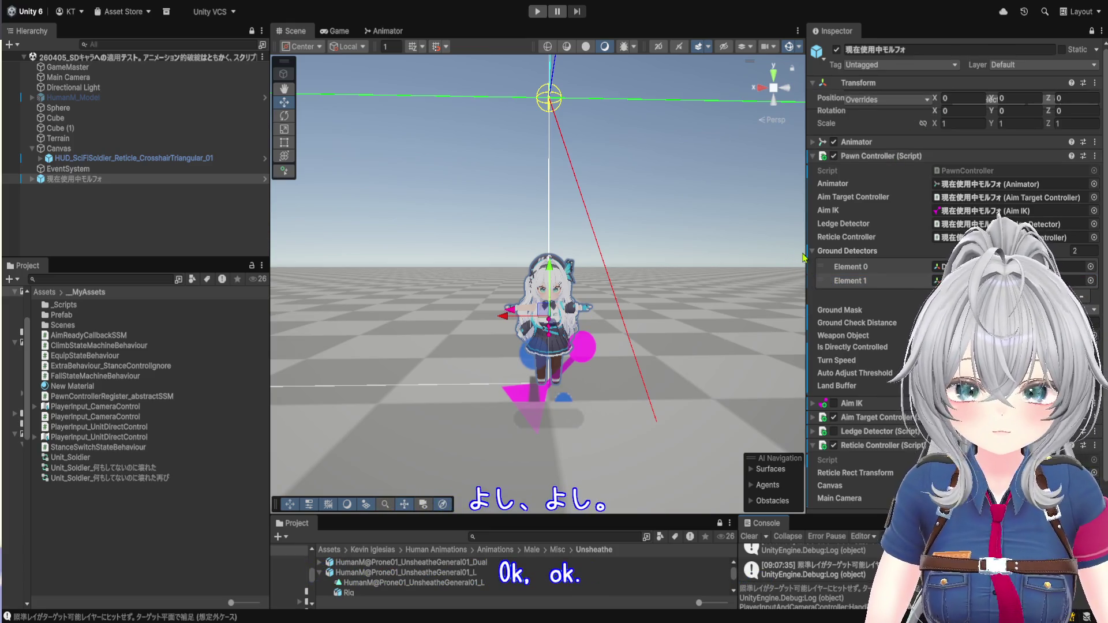
- Widen the Inspector to read the controller settings, then shrink it back and narrow the Hierarchy
left_click_drag(799, 251, 645, 248)
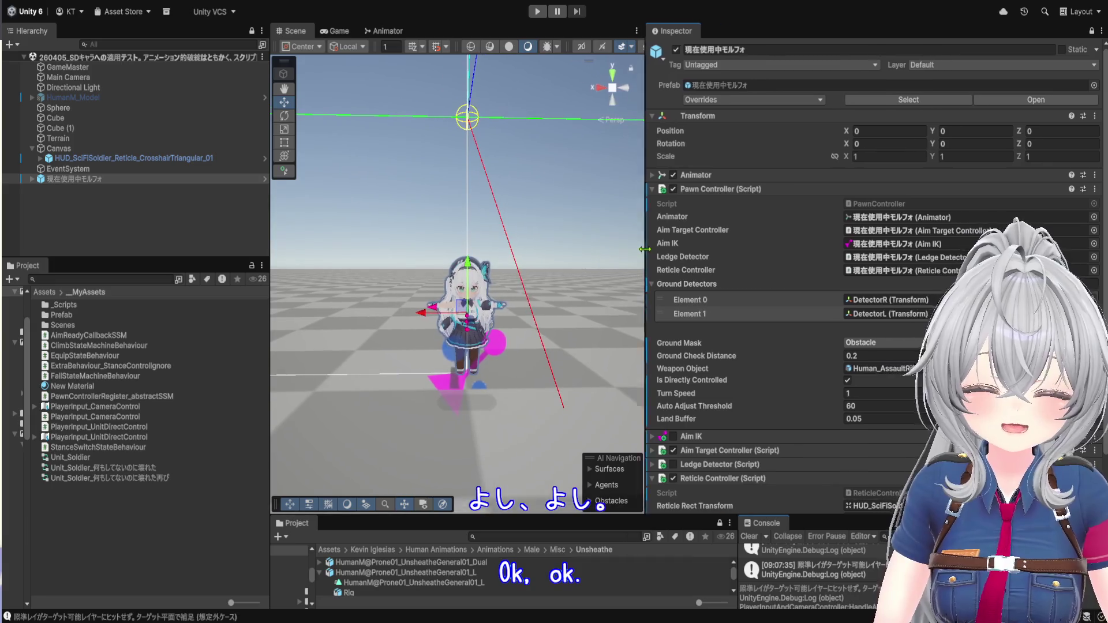
scroll(749, 280, "down", 3)
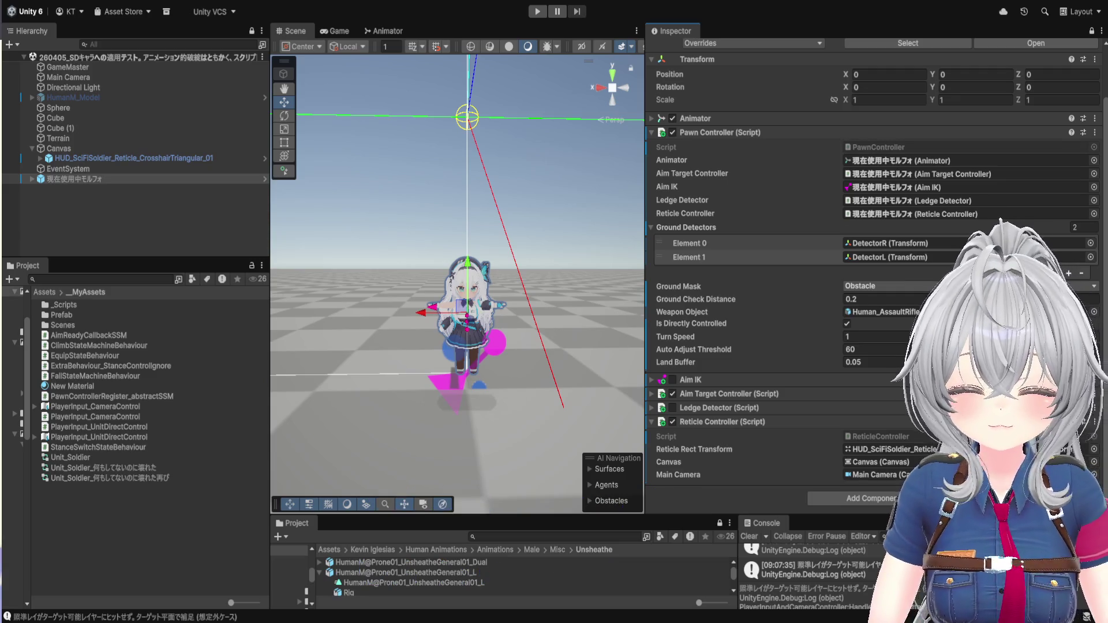
left_click_drag(645, 233, 841, 246)
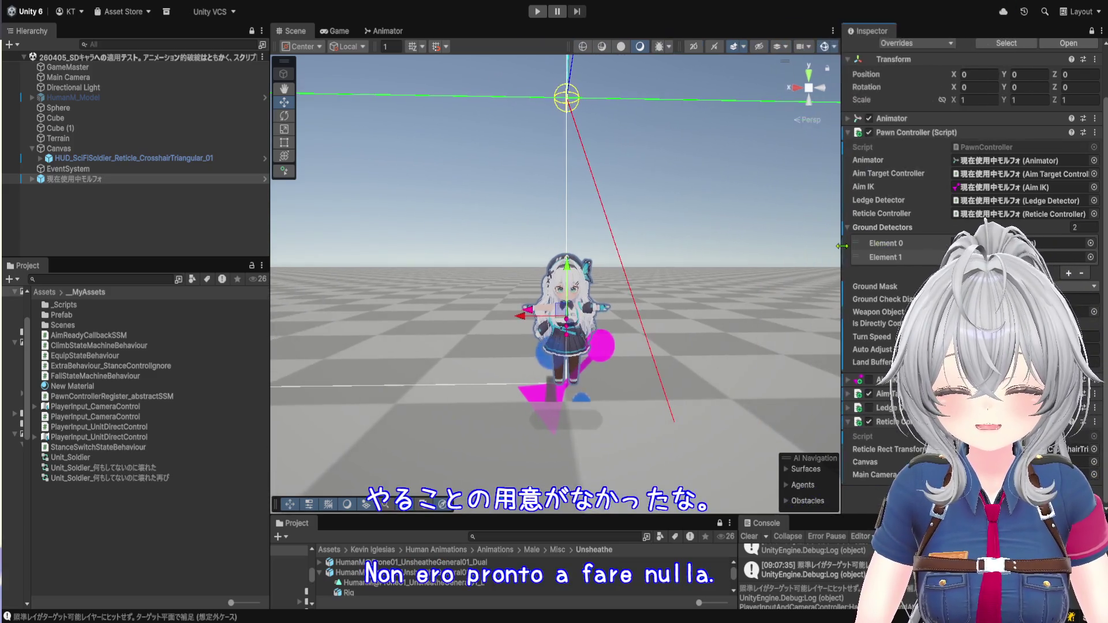
left_click_drag(270, 238, 196, 238)
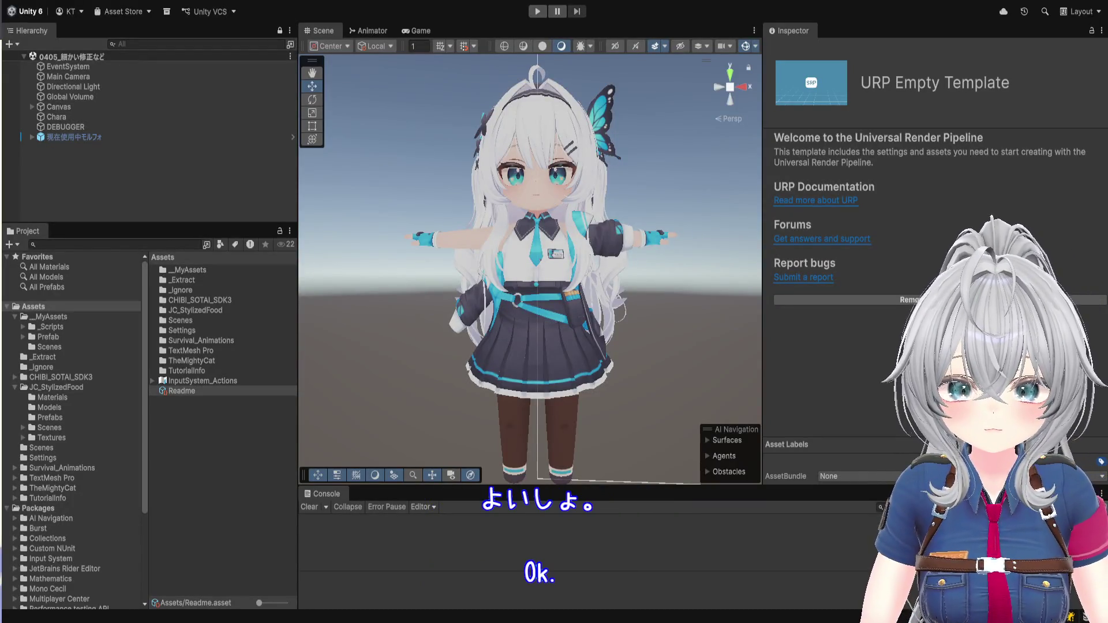
- Make the Scene view wider and taller
left_click_drag(762, 347, 862, 346)
left_click_drag(731, 509, 731, 575)
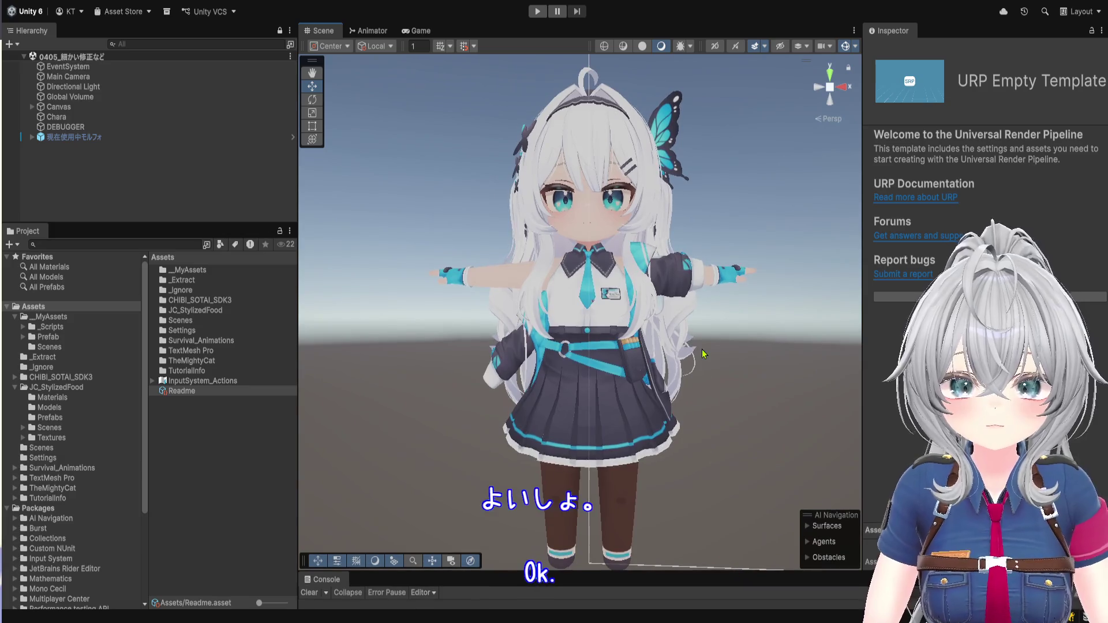
scroll(577, 311, "up", 3)
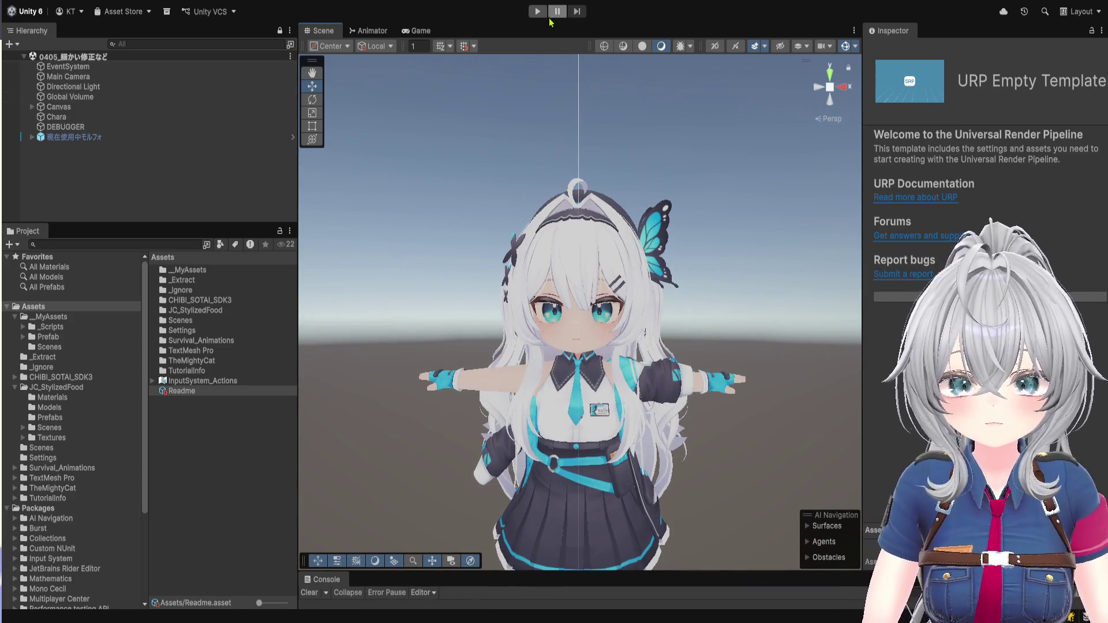
- Enter play mode, open the inventory with Tab, and eat the first nabeGohan
left_click(537, 11)
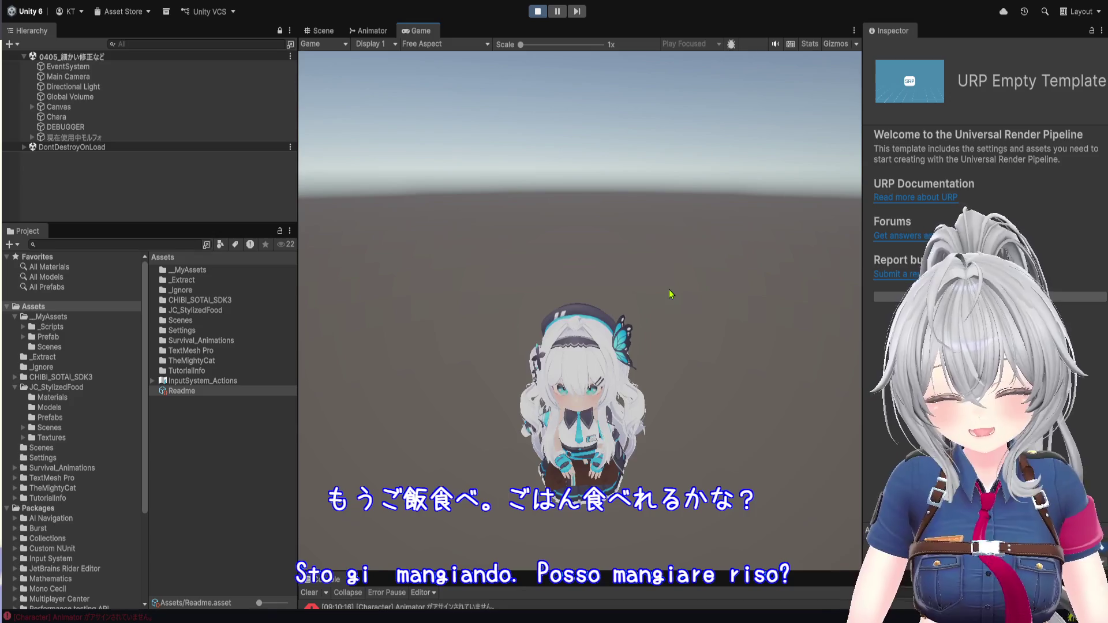
key("Tab")
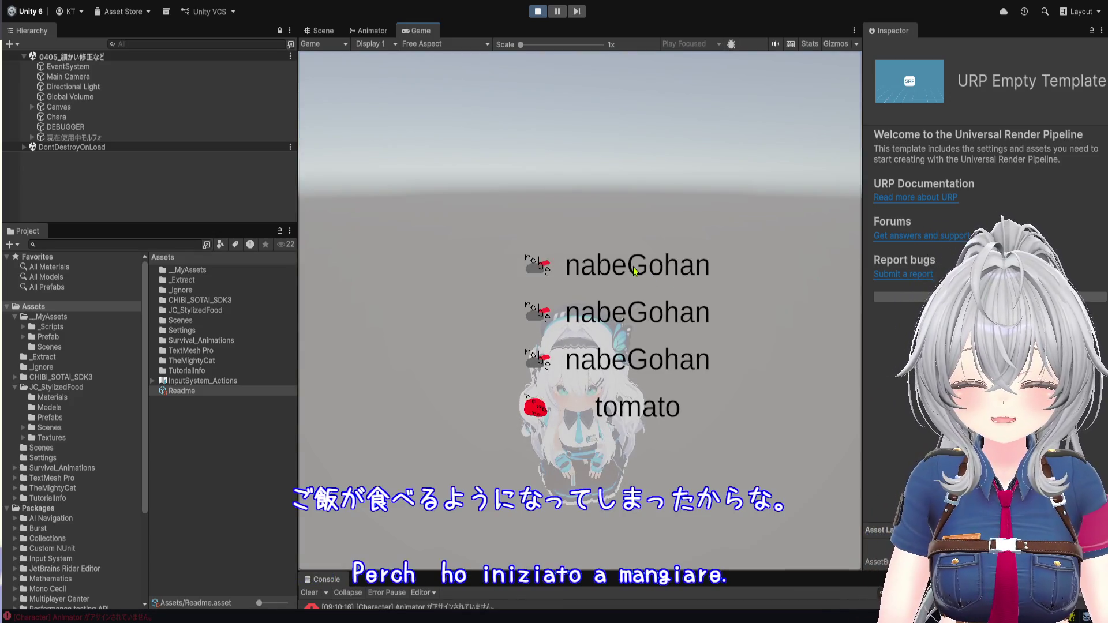
left_click(633, 267)
left_click(607, 256)
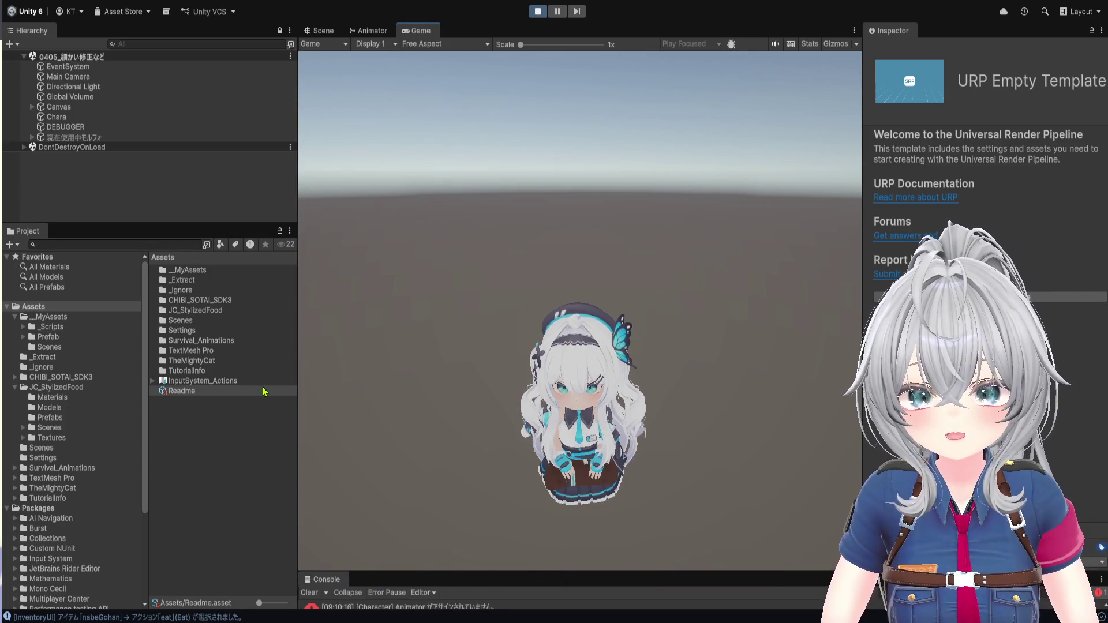
- Stop play mode and open the Survival_Animations demo scene from its Demo folder
left_click(223, 340)
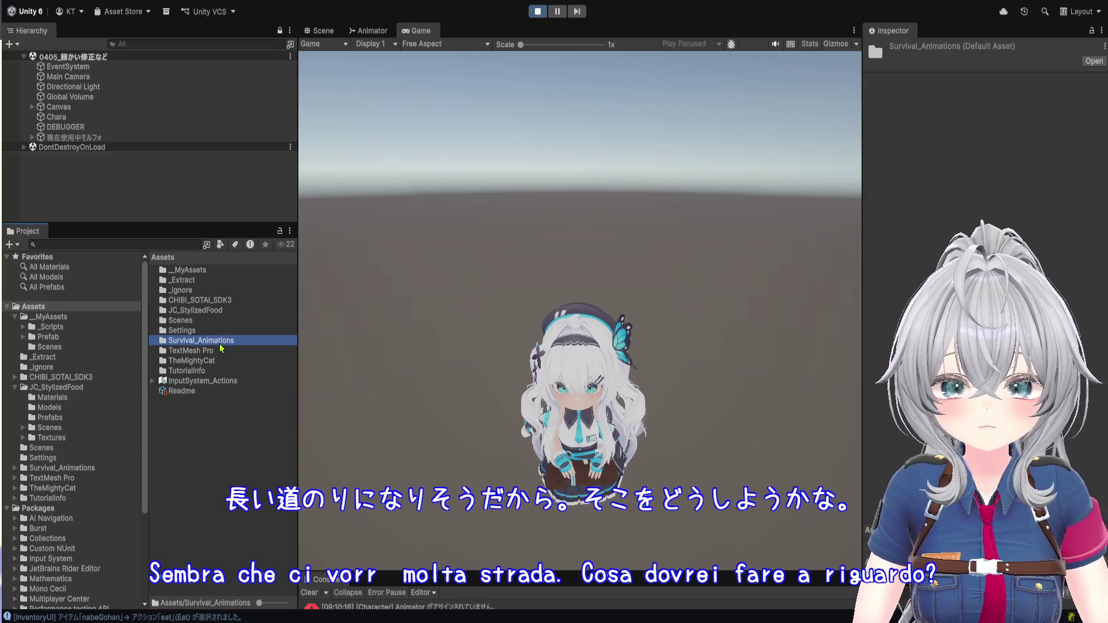
double_click(223, 340)
left_click(206, 311)
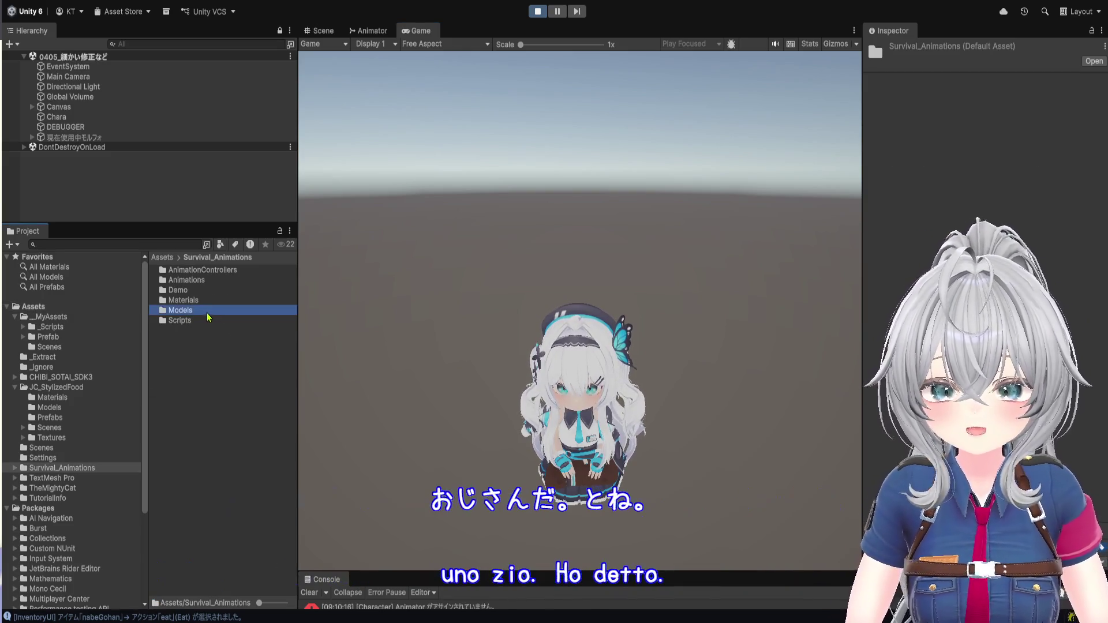
double_click(210, 290)
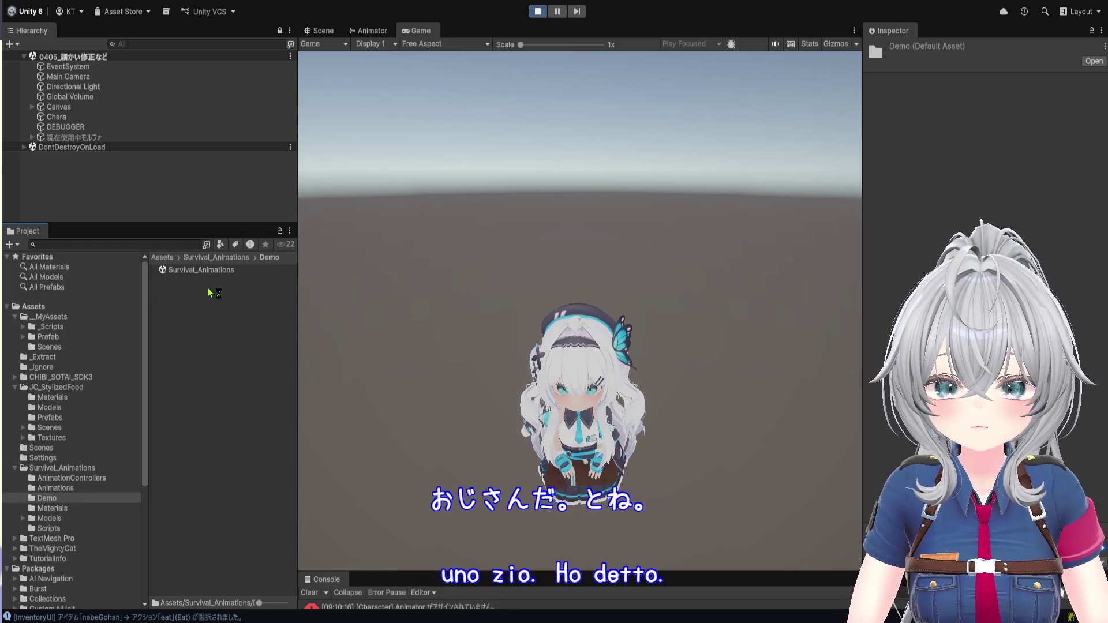
left_click(537, 11)
left_click(221, 270)
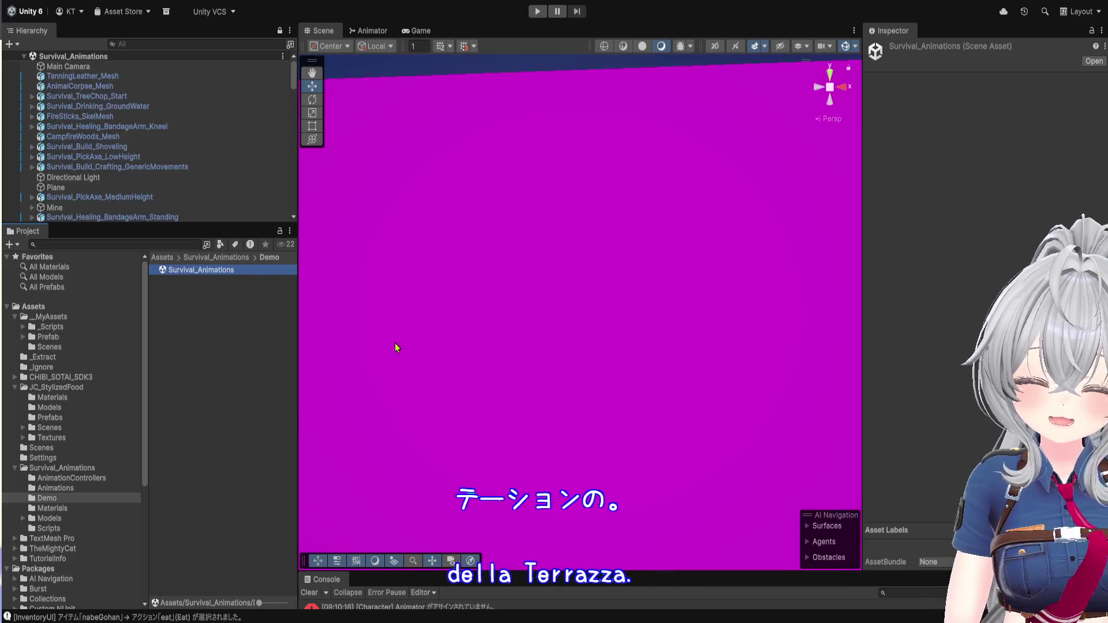
- Pull back and orbit above the character crowd, then enlarge the Console to read its entries
scroll(484, 250, "down", 5)
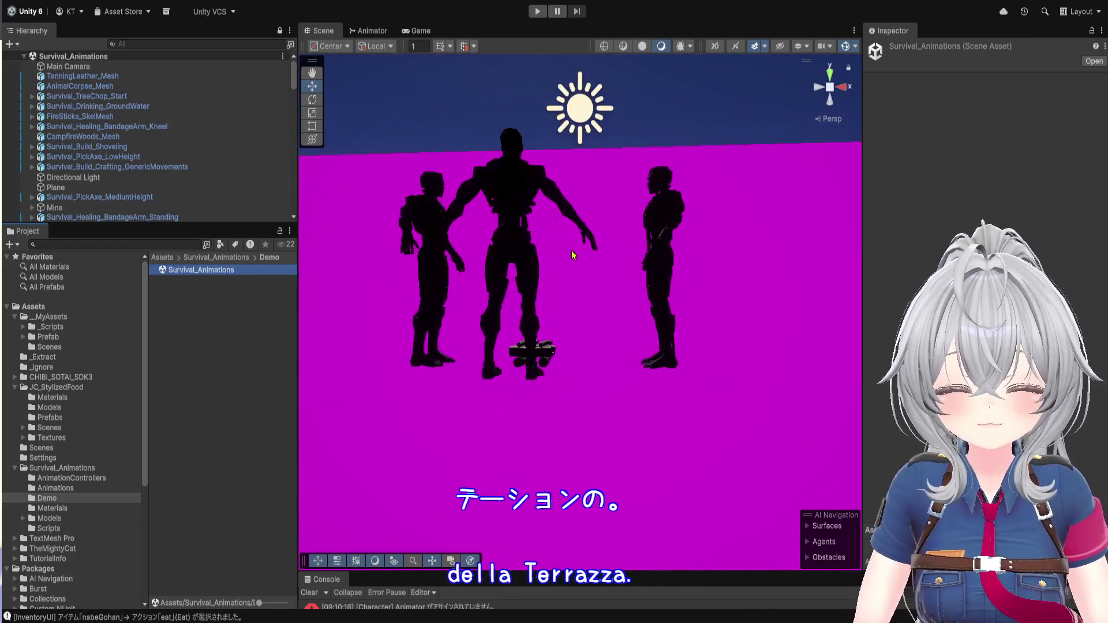
mouse_move(525, 377)
left_mouse_down()
mouse_move(589, 344)
mouse_move(650, 366)
mouse_move(517, 341)
mouse_move(697, 323)
mouse_move(690, 277)
mouse_move(798, 279)
left_mouse_up()
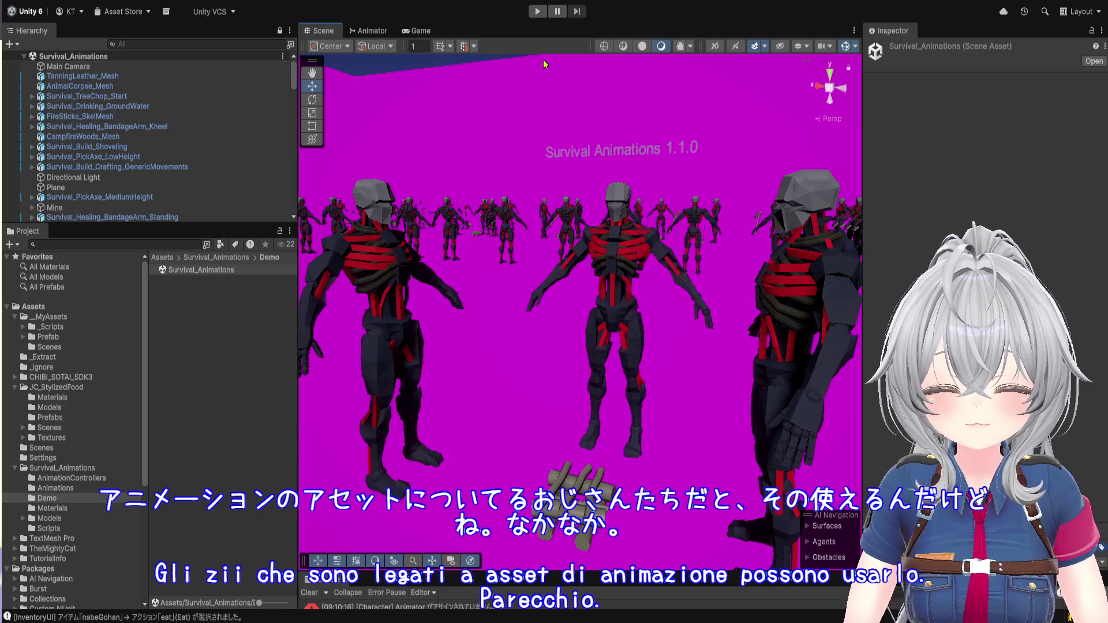
scroll(535, 328, "down", 5)
left_click_drag(535, 327, 666, 390)
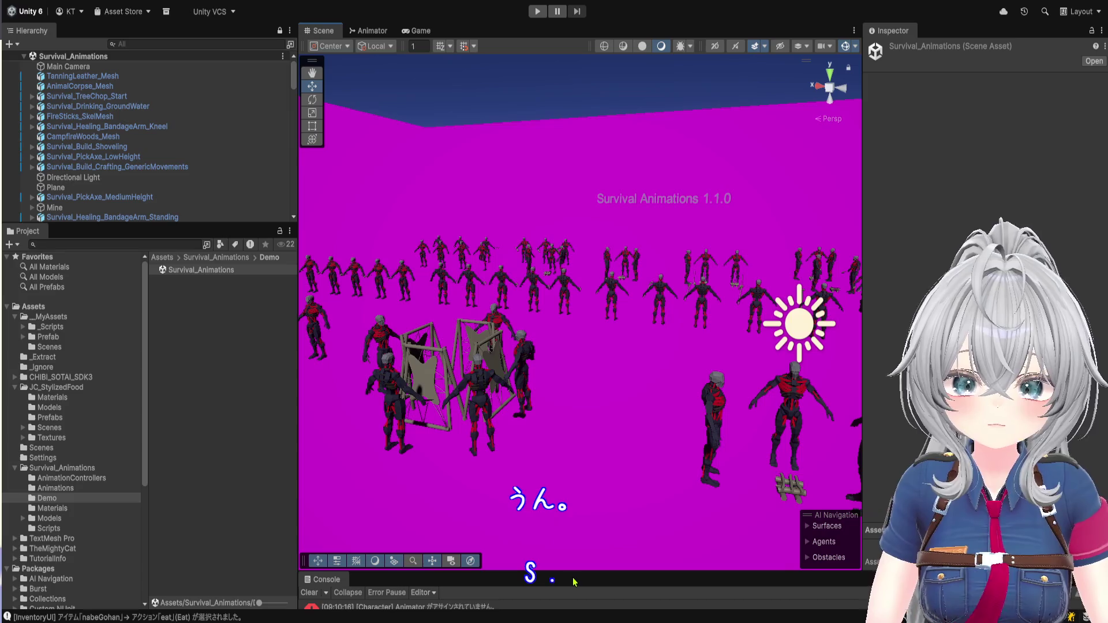
mouse_move(573, 574)
left_mouse_down()
mouse_move(611, 312)
mouse_move(614, 327)
left_mouse_up()
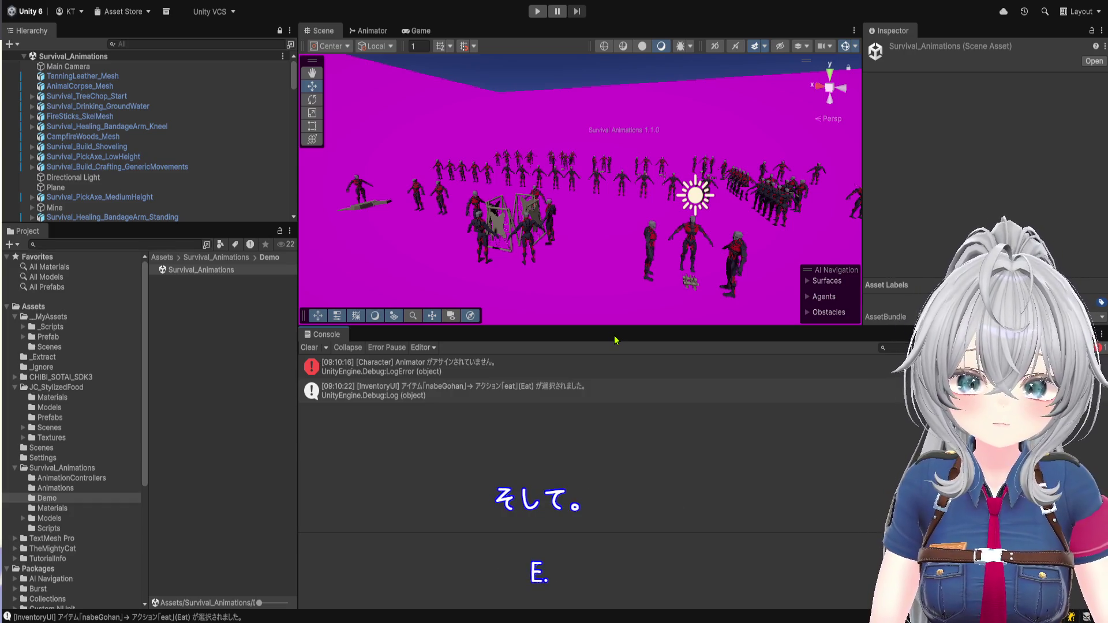
- Shrink the Console back down, then pan, orbit and zoom to frame the character crowd
left_click_drag(617, 328, 613, 398)
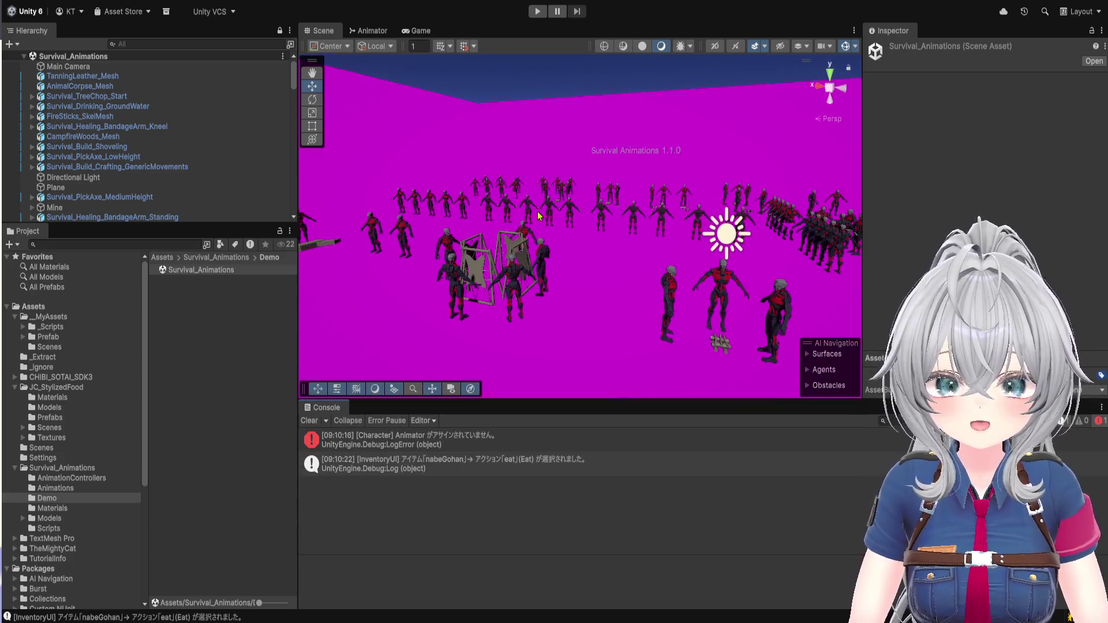
scroll(589, 240, "up", 3)
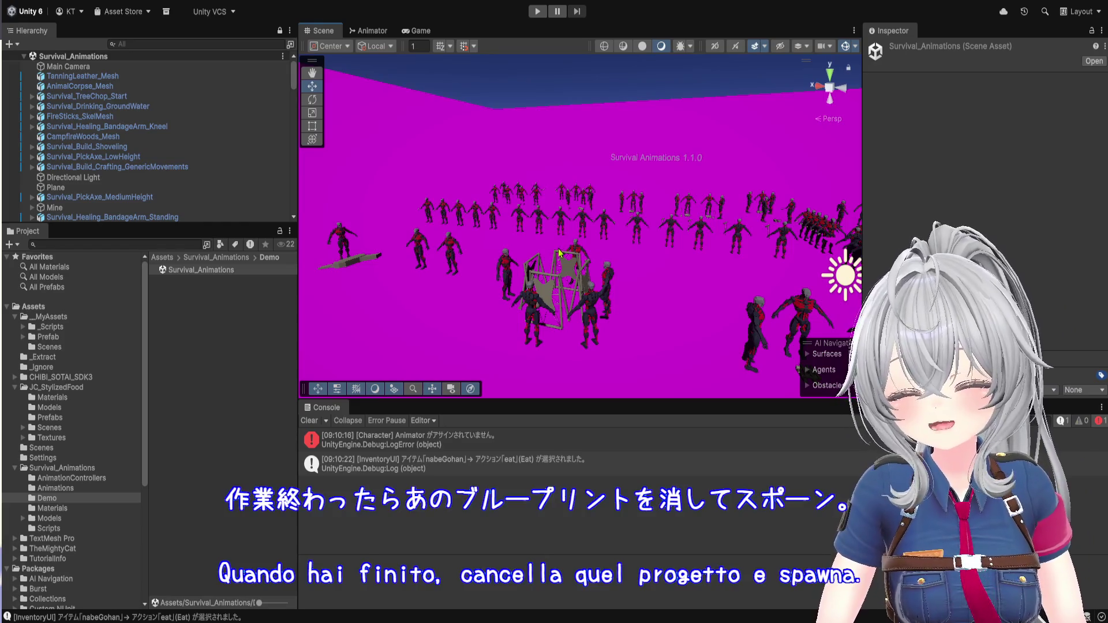
left_click_drag(558, 253, 677, 249)
scroll(633, 247, "up", 2)
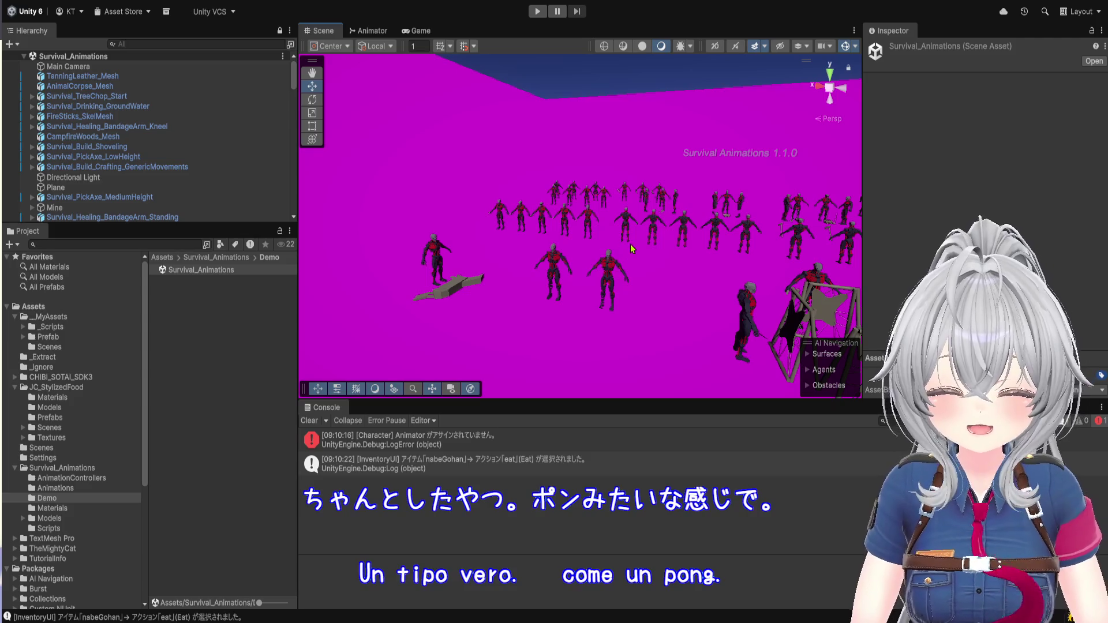
mouse_move(630, 244)
left_mouse_down()
mouse_move(635, 293)
mouse_move(594, 320)
mouse_move(606, 242)
left_mouse_up()
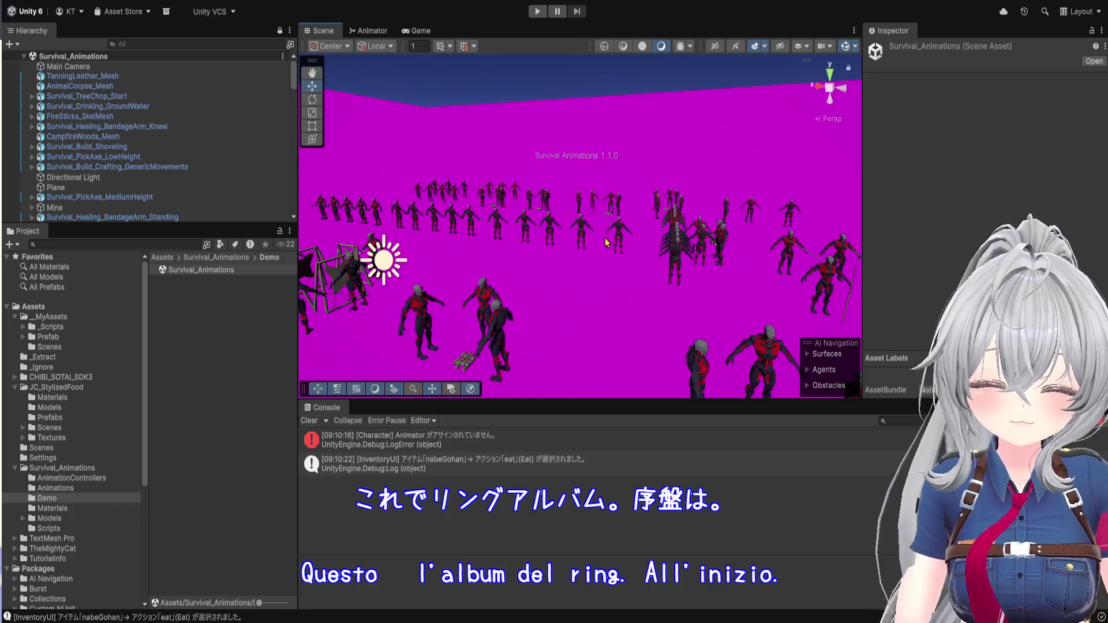
scroll(606, 242, "up", 2)
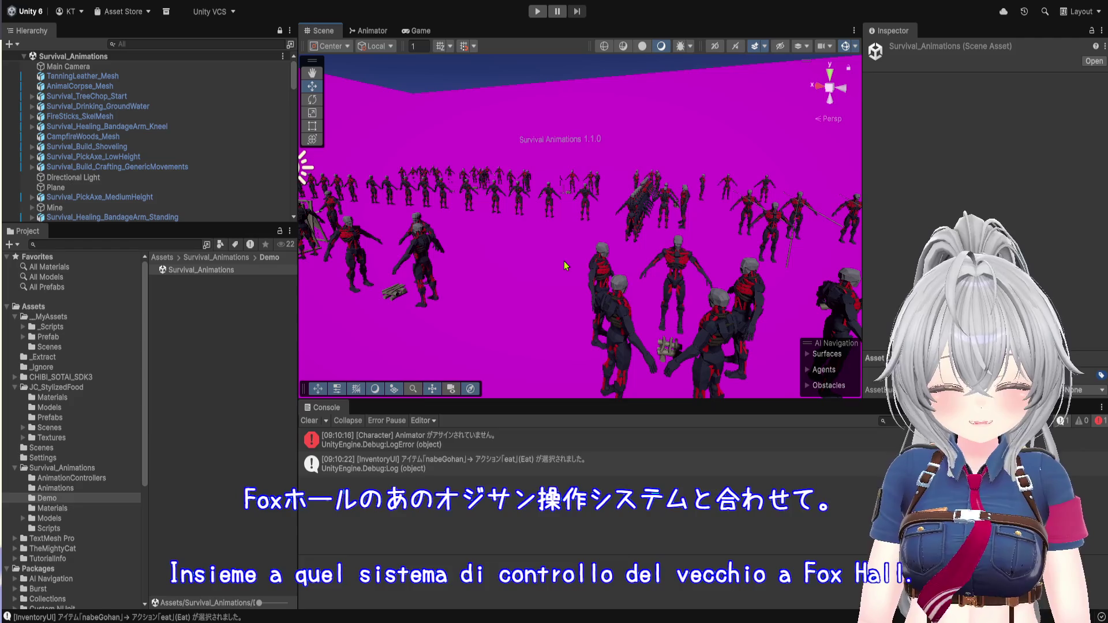
mouse_move(557, 190)
left_mouse_down()
mouse_move(562, 213)
mouse_move(460, 187)
left_mouse_up()
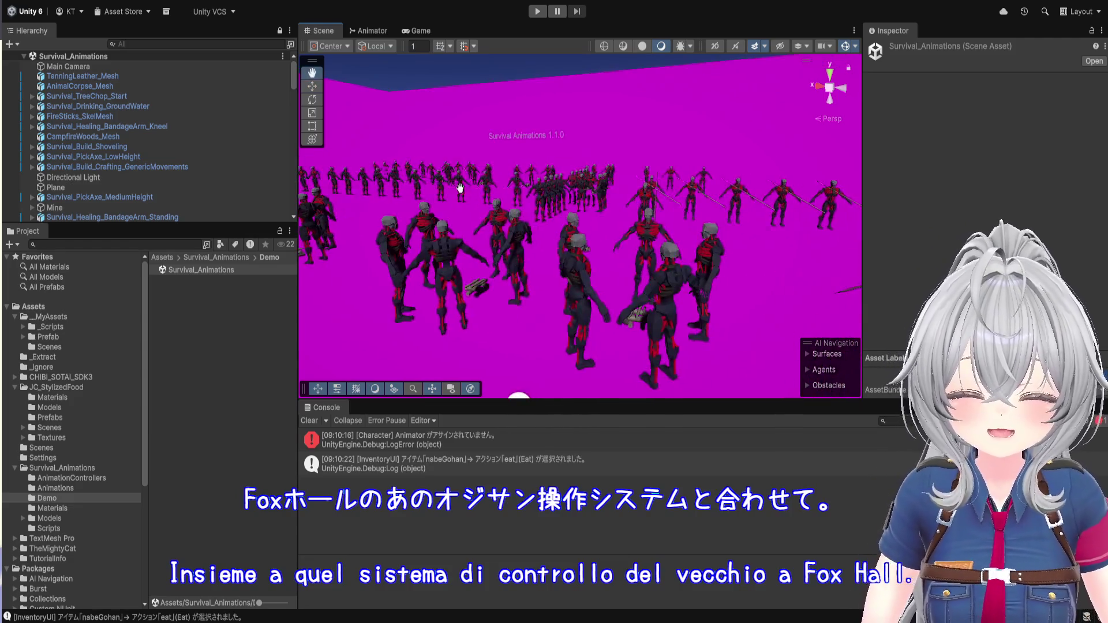
scroll(611, 209, "down", 3)
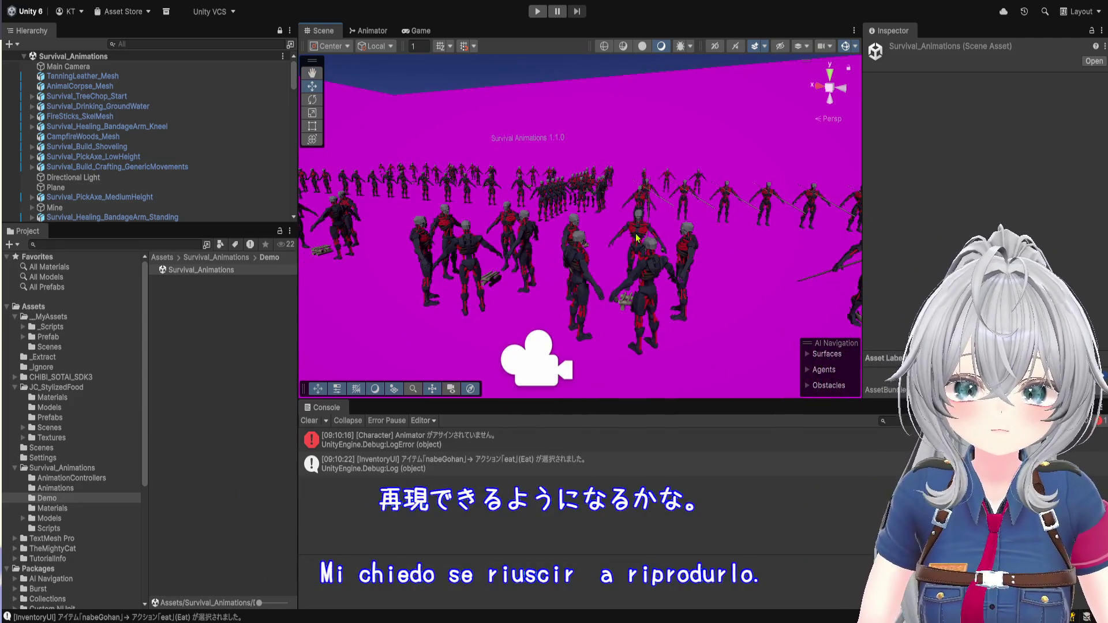
left_click_drag(592, 245, 654, 302)
scroll(653, 300, "down", 4)
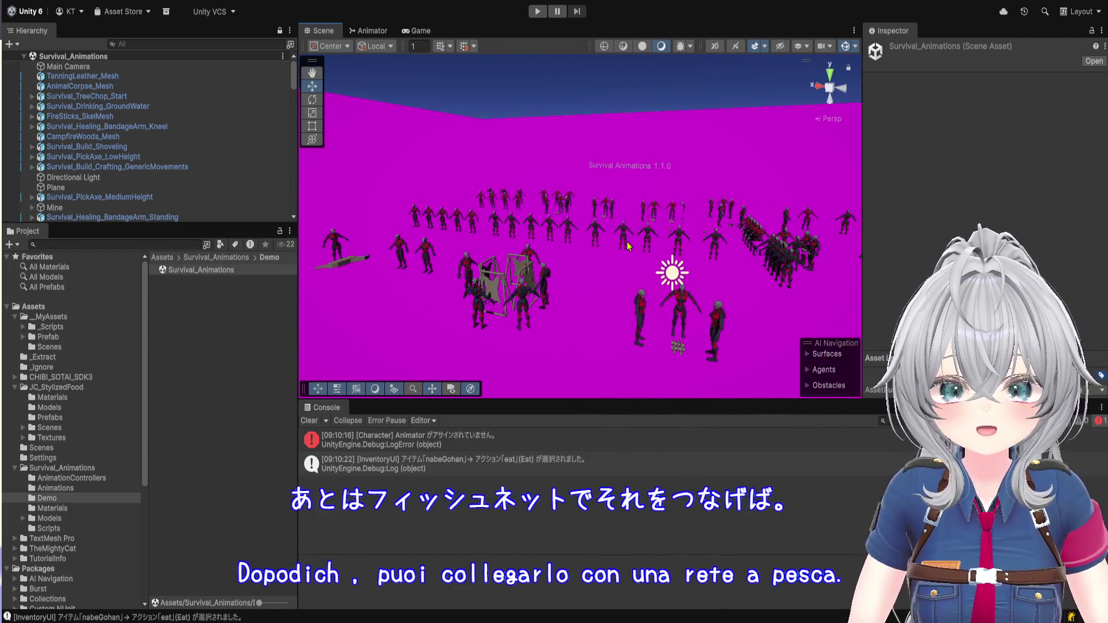
scroll(565, 237, "up", 2)
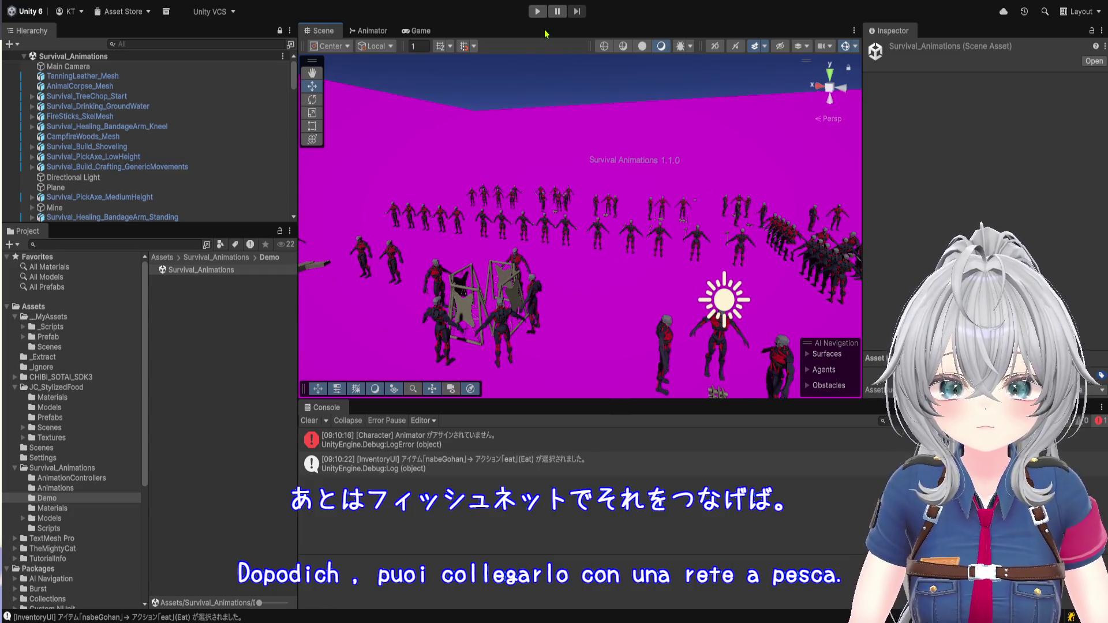
- Run the demo scene, widen the Game view, and check the Animator graph before returning to Scene
left_click(537, 12)
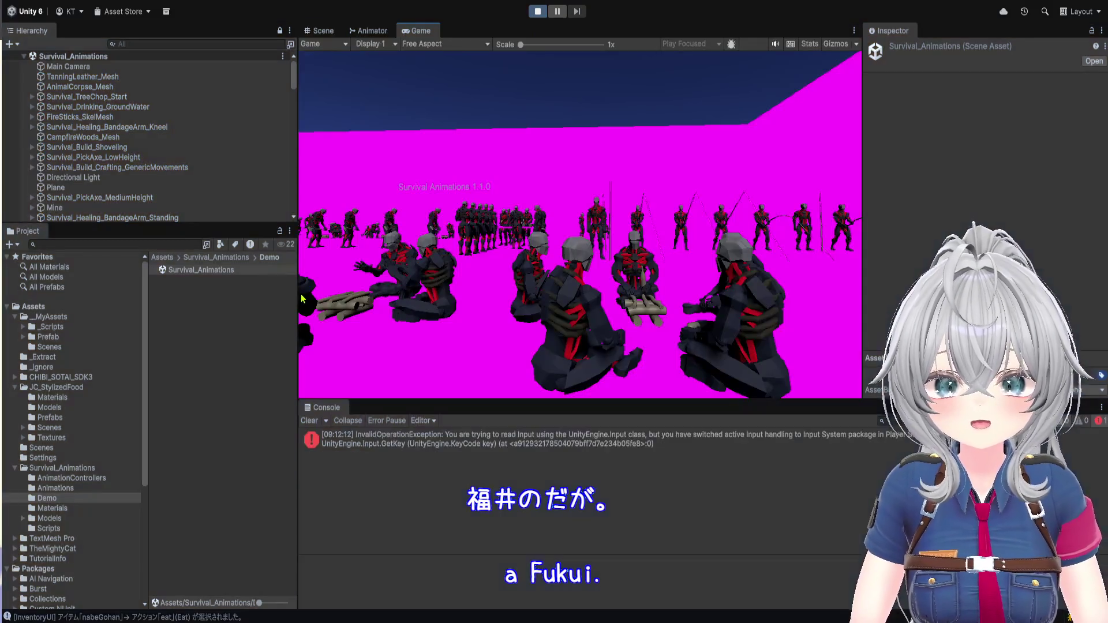
left_click_drag(300, 292, 119, 291)
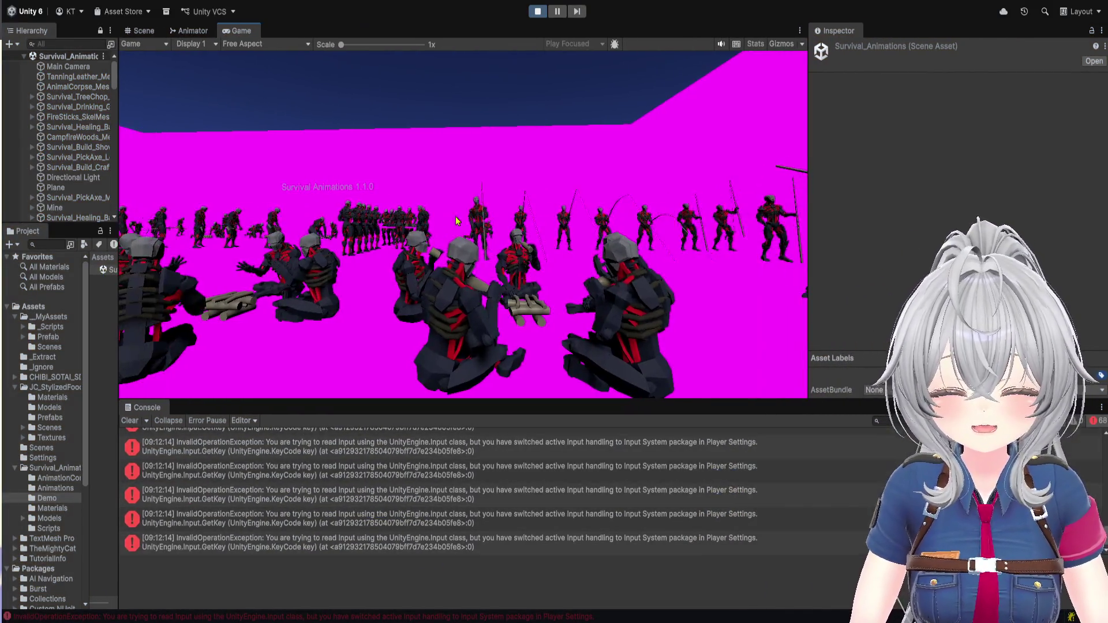
left_click(188, 31)
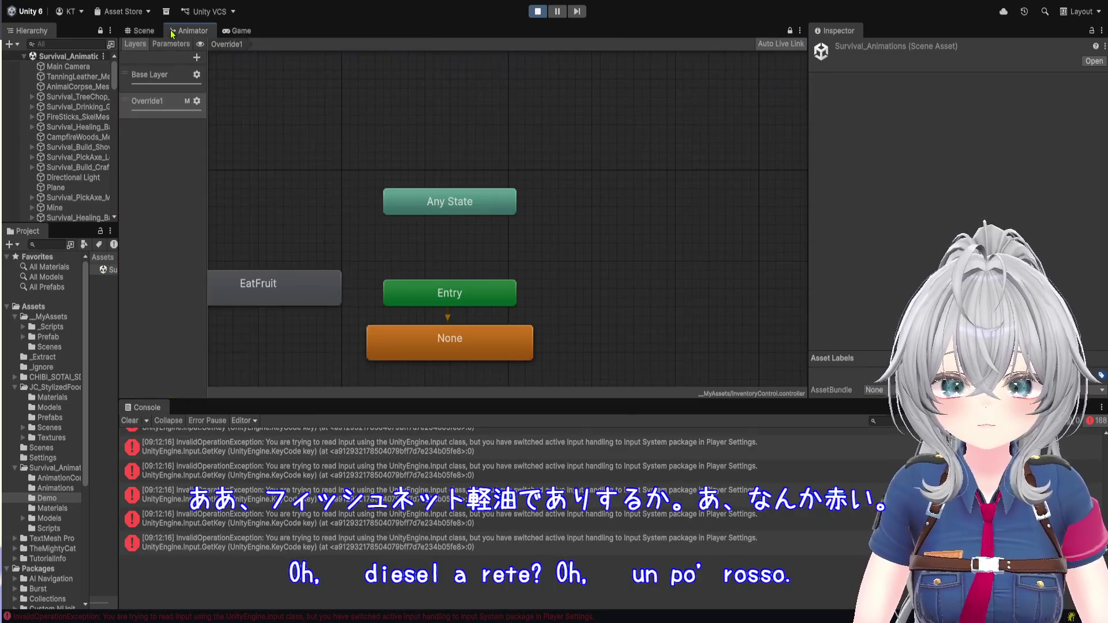
left_click(140, 31)
- Hide the Console's error messages and make the Scene view taller than the log
left_click_drag(409, 253, 690, 314)
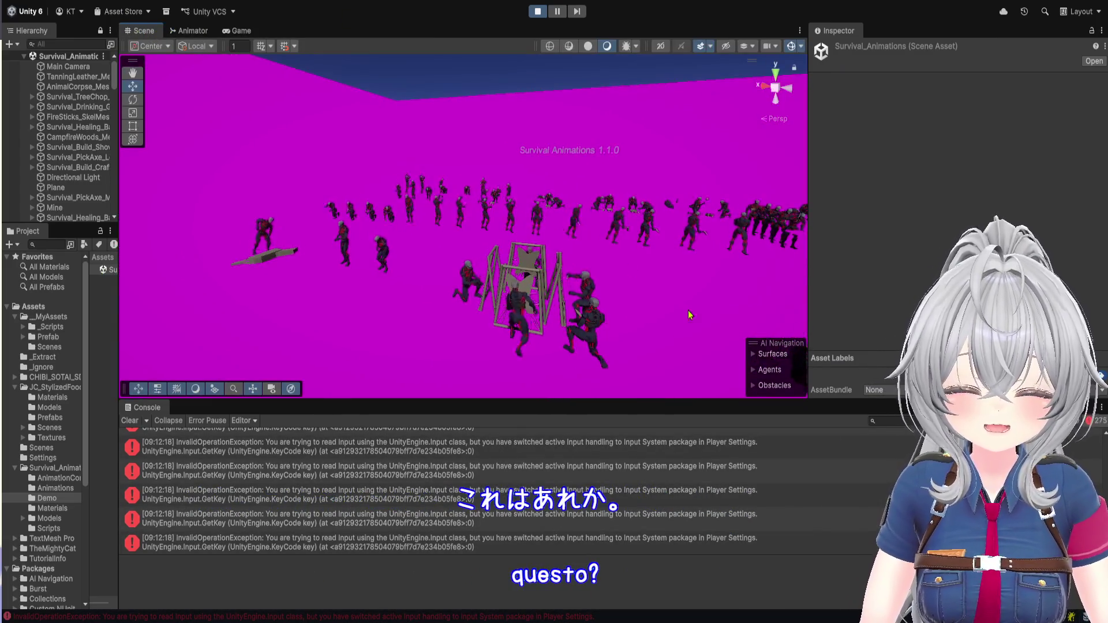
left_click(1088, 425)
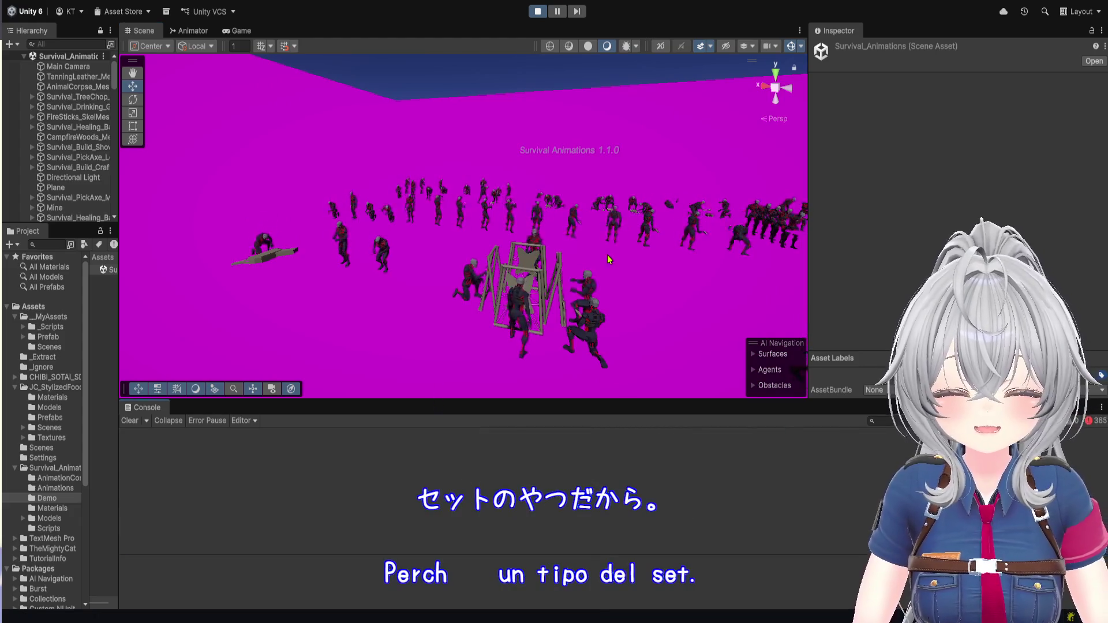
scroll(596, 189, "up", 3)
left_click_drag(577, 400, 577, 538)
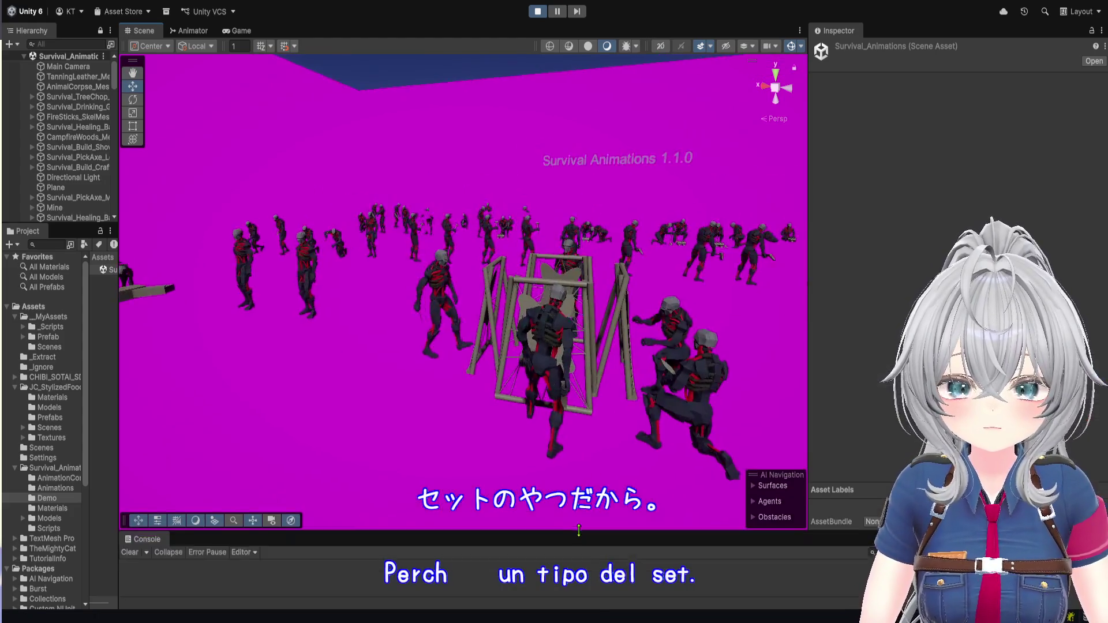
- Orbit around the animated crowd toward the light and distant characters, then stop play mode
left_click_drag(344, 359, 335, 329)
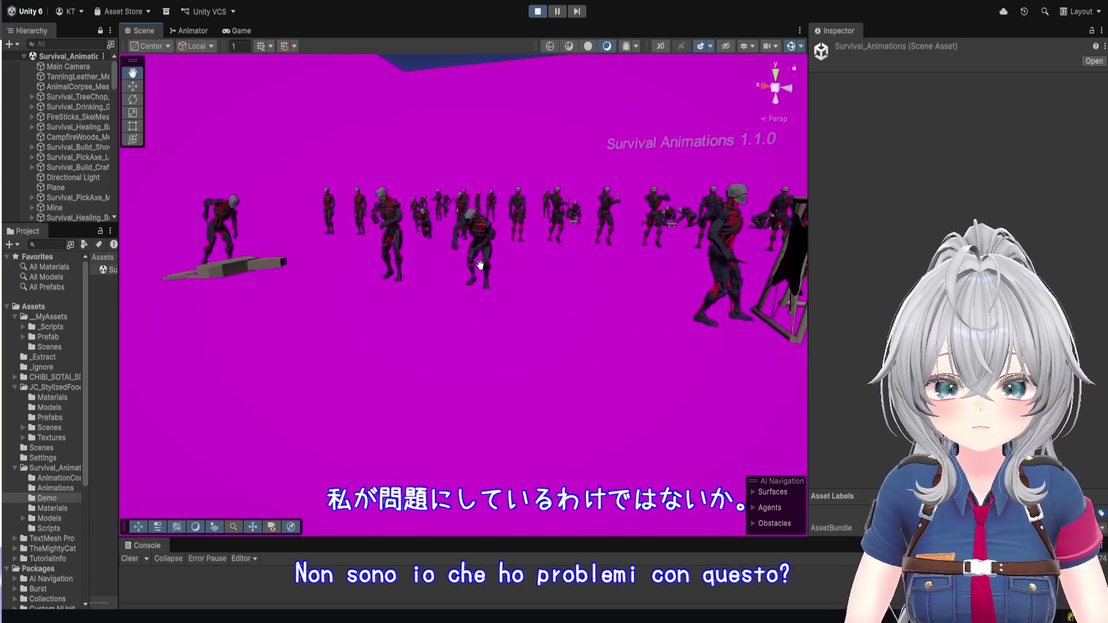
mouse_move(450, 379)
left_mouse_down()
mouse_move(554, 341)
mouse_move(559, 327)
mouse_move(567, 346)
mouse_move(475, 348)
mouse_move(482, 376)
mouse_move(335, 322)
mouse_move(354, 329)
mouse_move(386, 303)
left_mouse_up()
scroll(386, 302, "down", 5)
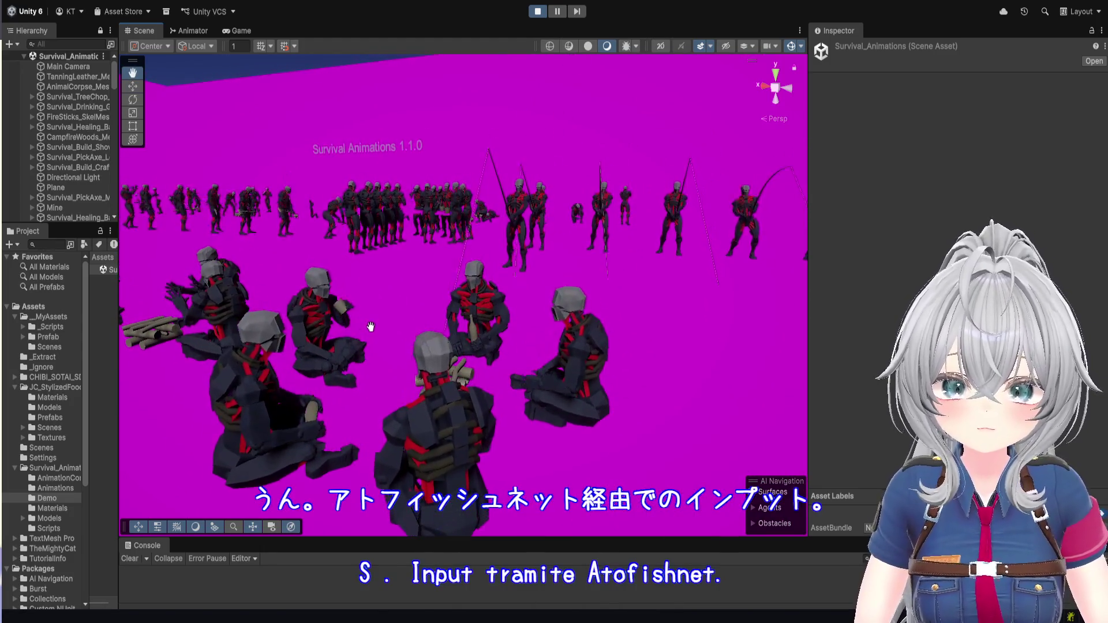
left_click_drag(368, 343, 366, 348)
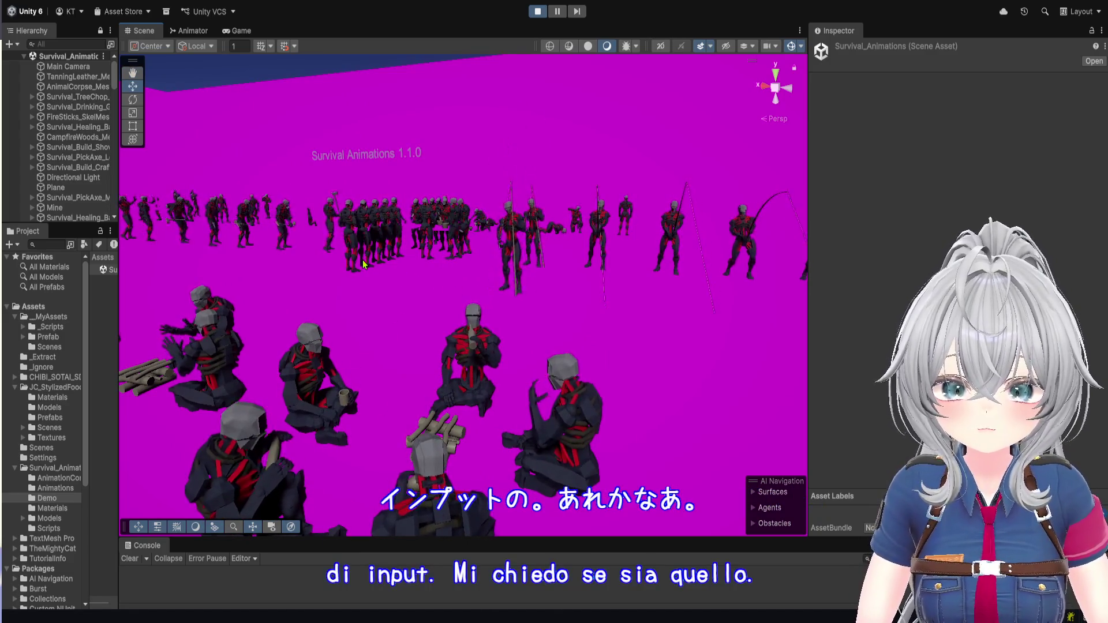
left_click_drag(415, 289, 654, 376)
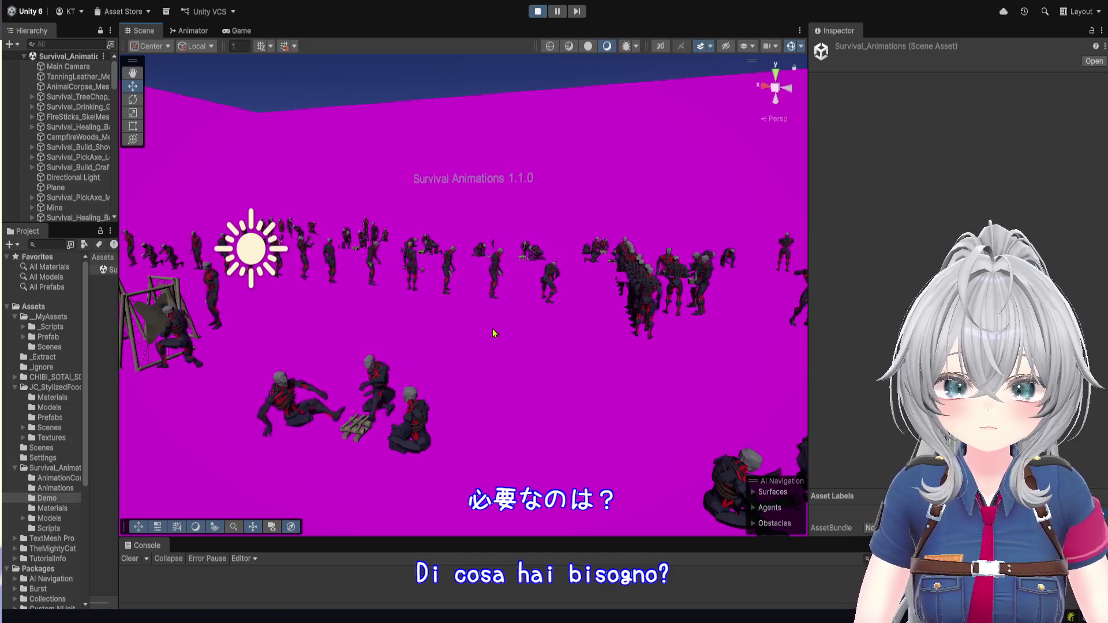
mouse_move(473, 330)
left_mouse_down()
mouse_move(435, 324)
mouse_move(571, 371)
mouse_move(400, 346)
mouse_move(485, 329)
mouse_move(484, 339)
mouse_move(510, 188)
left_mouse_up()
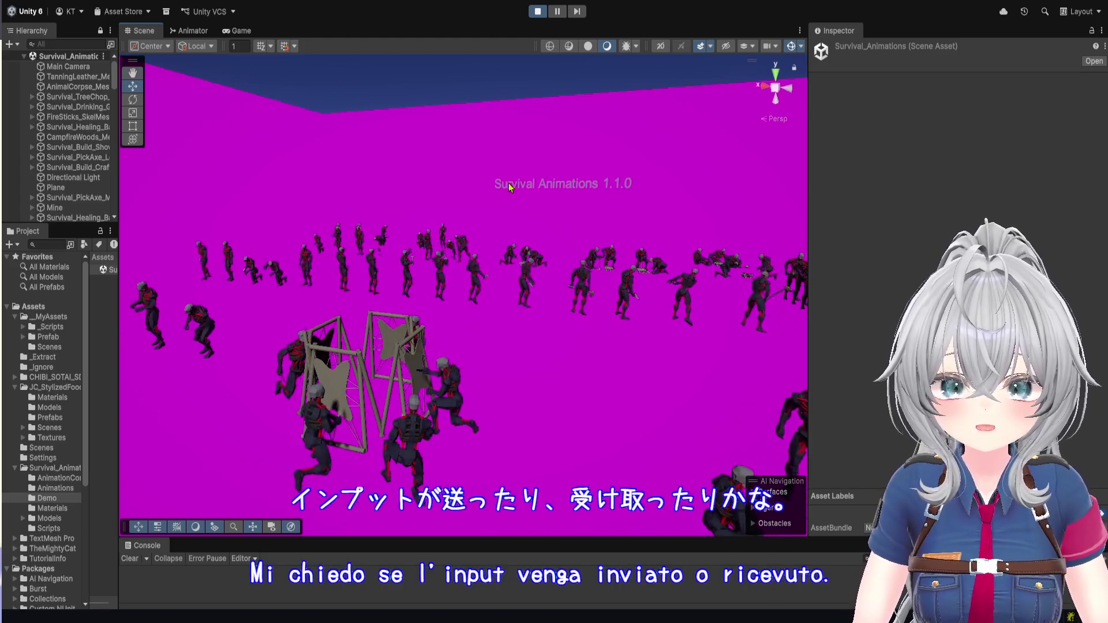
left_click(537, 11)
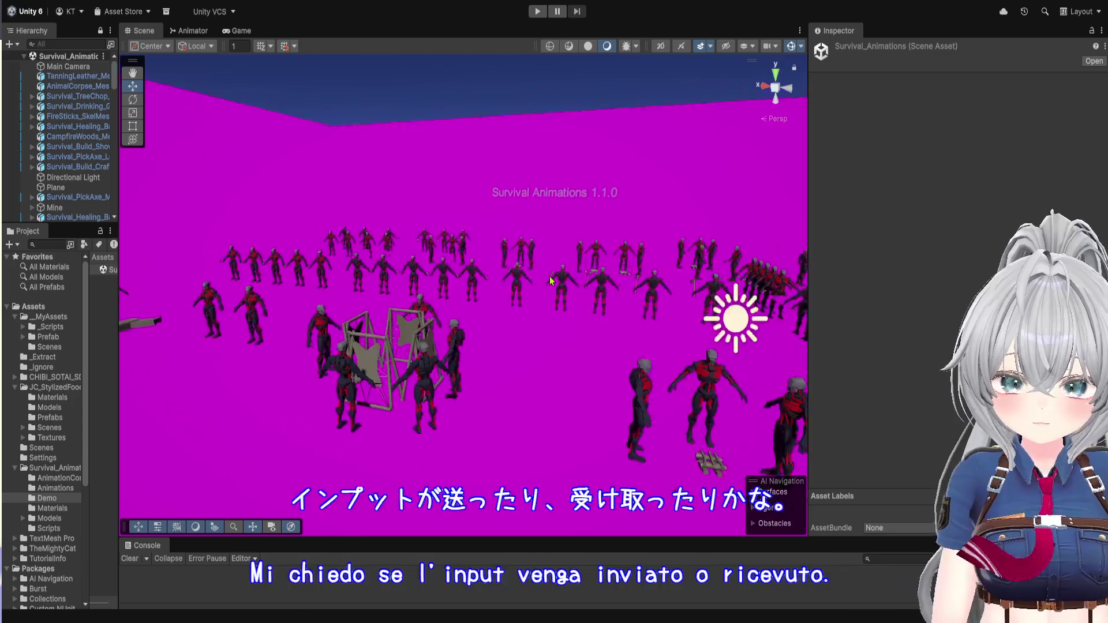
- Drag the Hierarchy divider down to list more objects and push the Inspector edge right
scroll(525, 303, "up", 1)
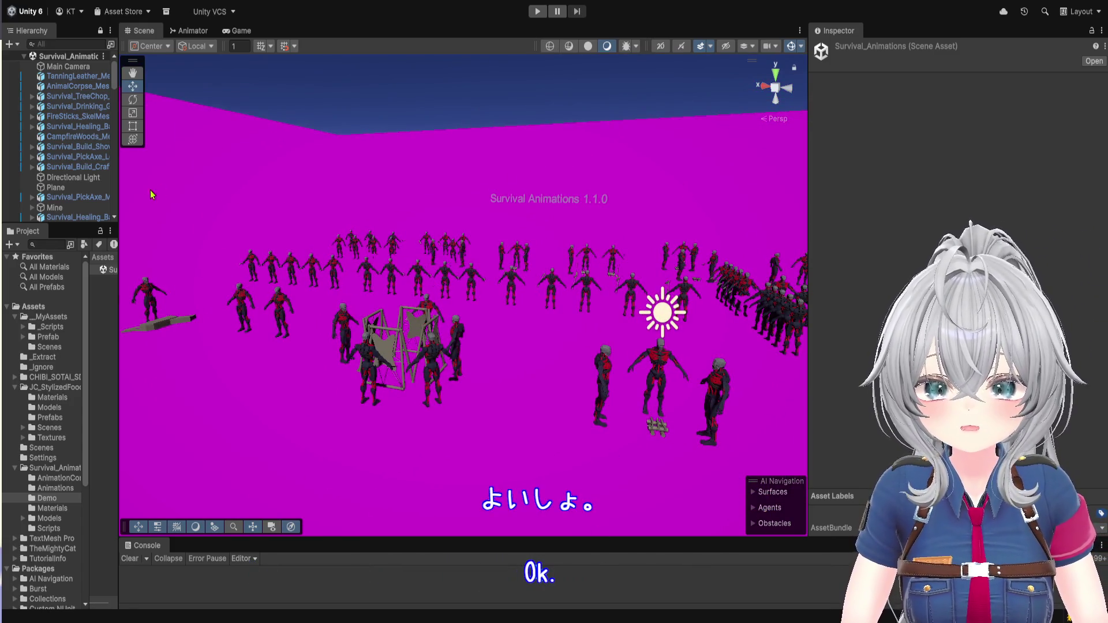
left_click_drag(96, 226, 95, 350)
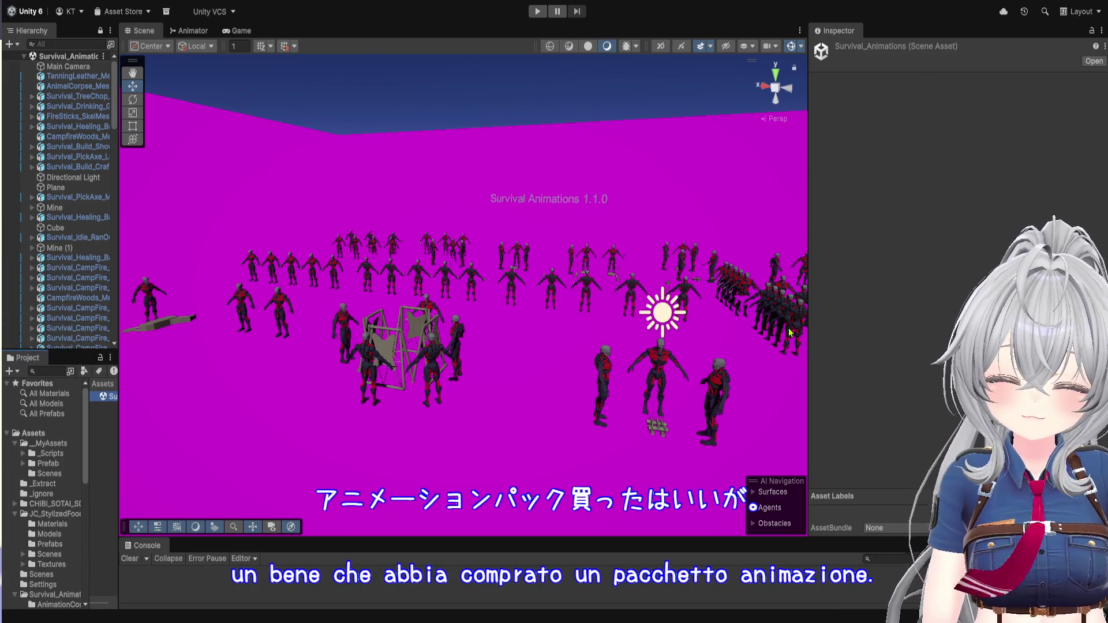
left_click_drag(808, 289, 918, 289)
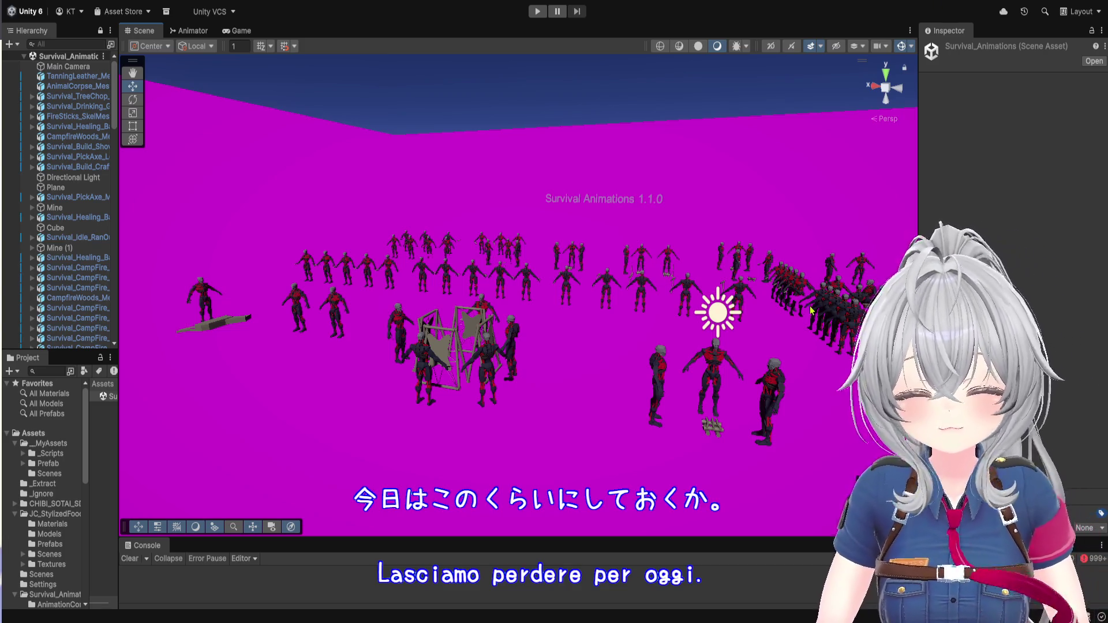
- Push the Inspector edge further right, the Console divider down, and the left panel edge left
left_click_drag(918, 173, 977, 173)
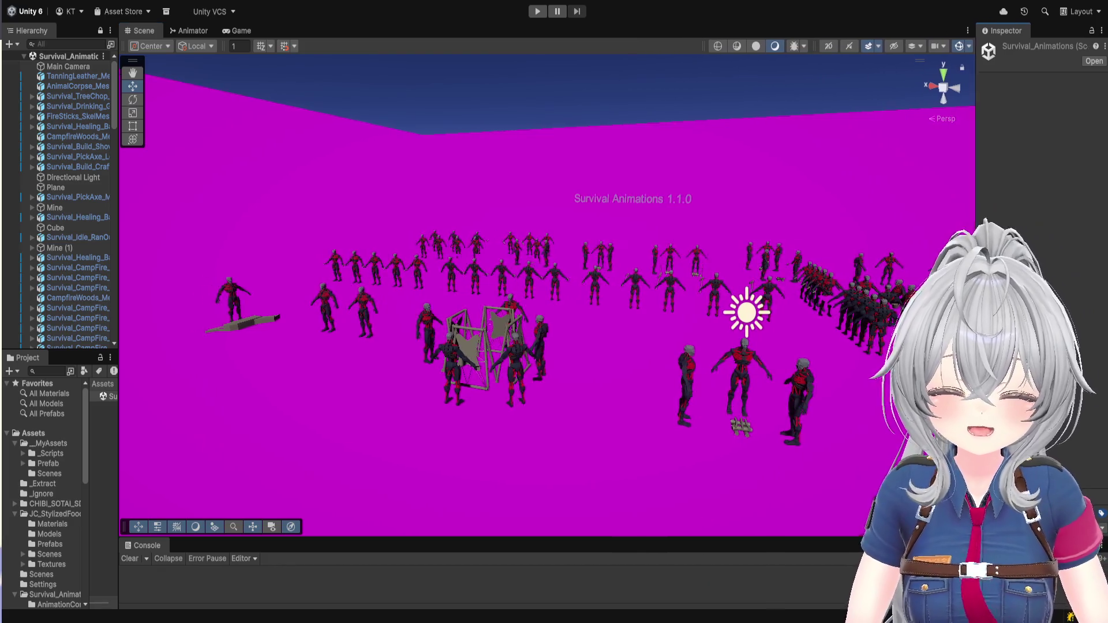
left_click_drag(462, 538, 462, 580)
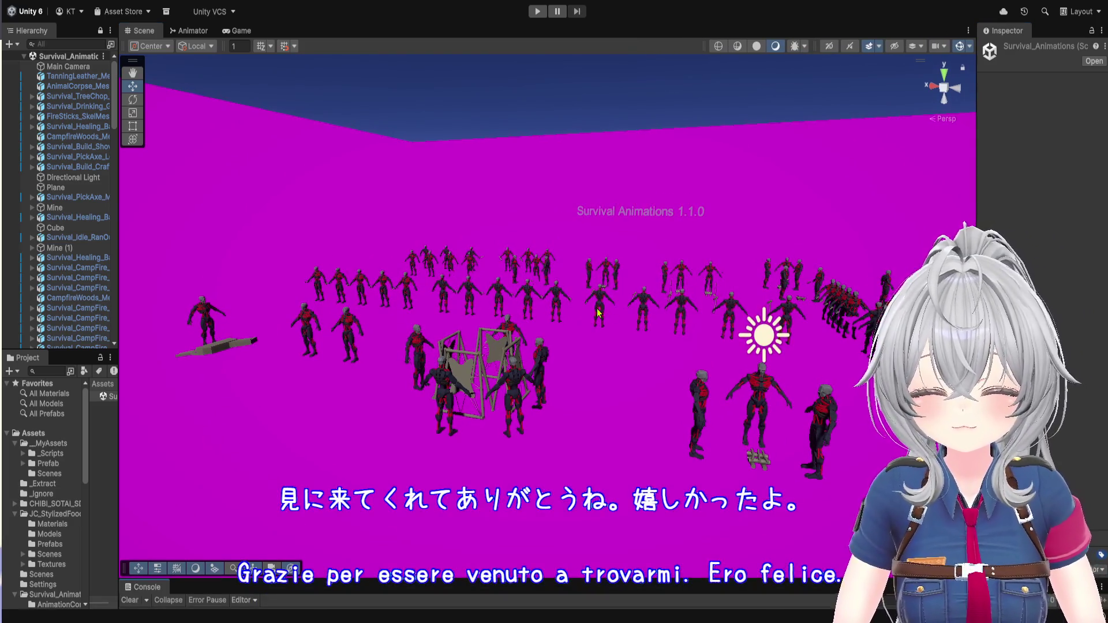
left_click_drag(119, 268, 110, 268)
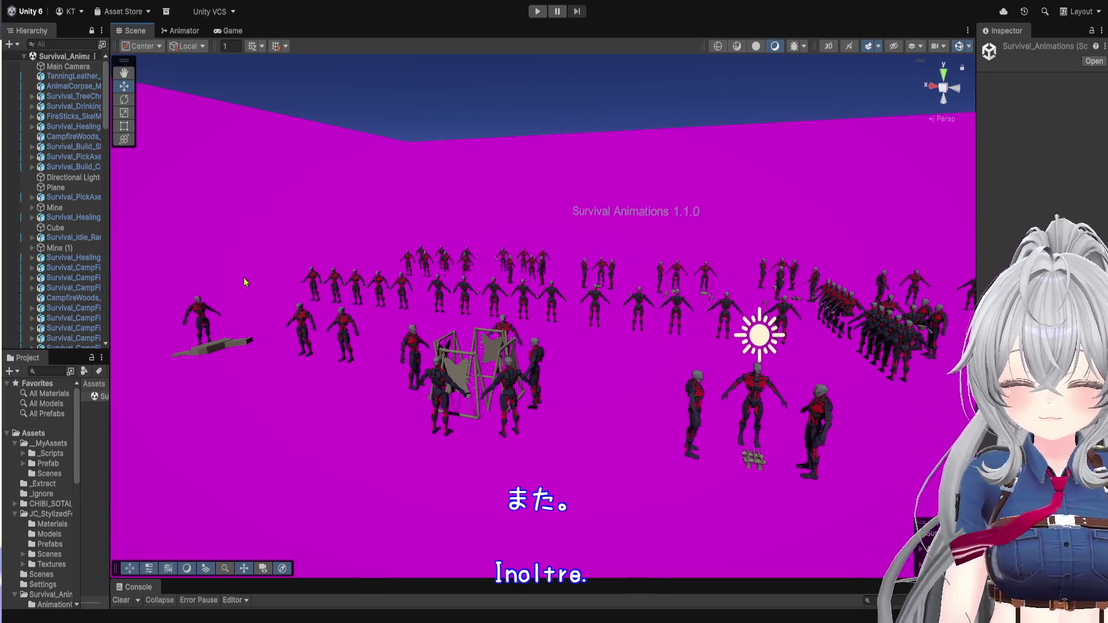